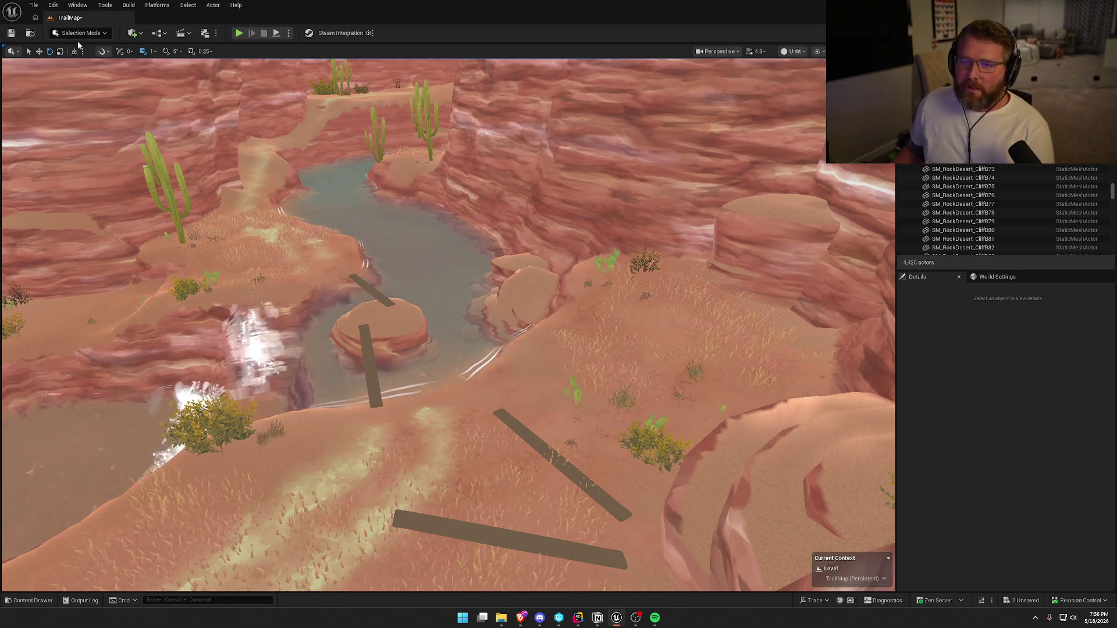
- Delete the four old planks on the riverbank: two diagonal, one horizontal and the last one
{"action": "left_click_drag", "start_coordinate": [560, 414], "coordinate": [573, 346]}
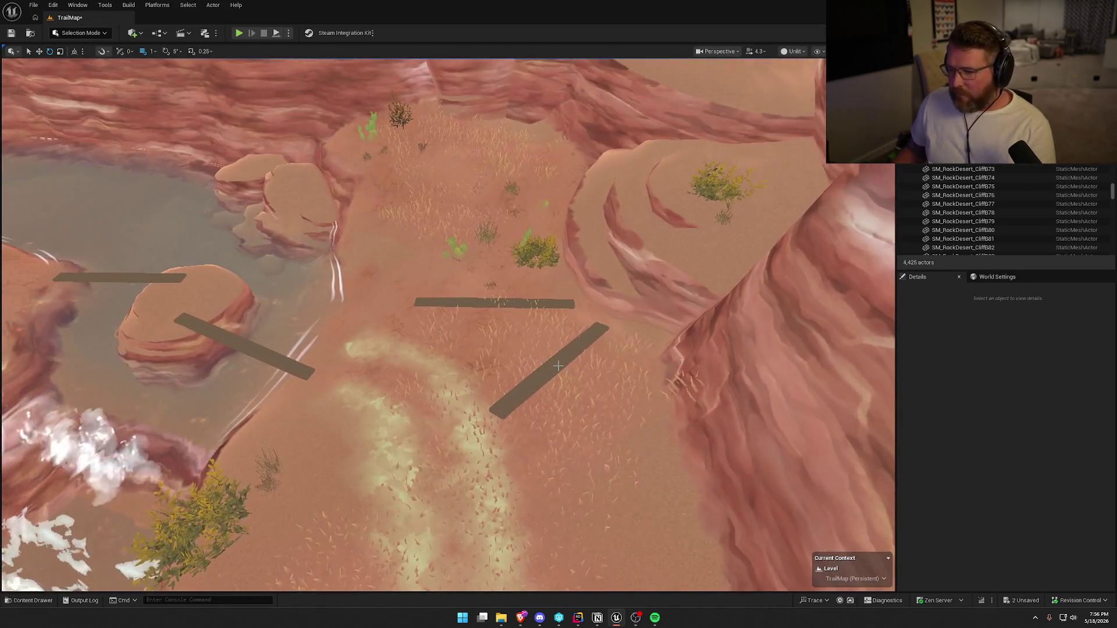
{"action": "left_click", "coordinate": [556, 363]}
{"action": "key", "text": "Delete"}
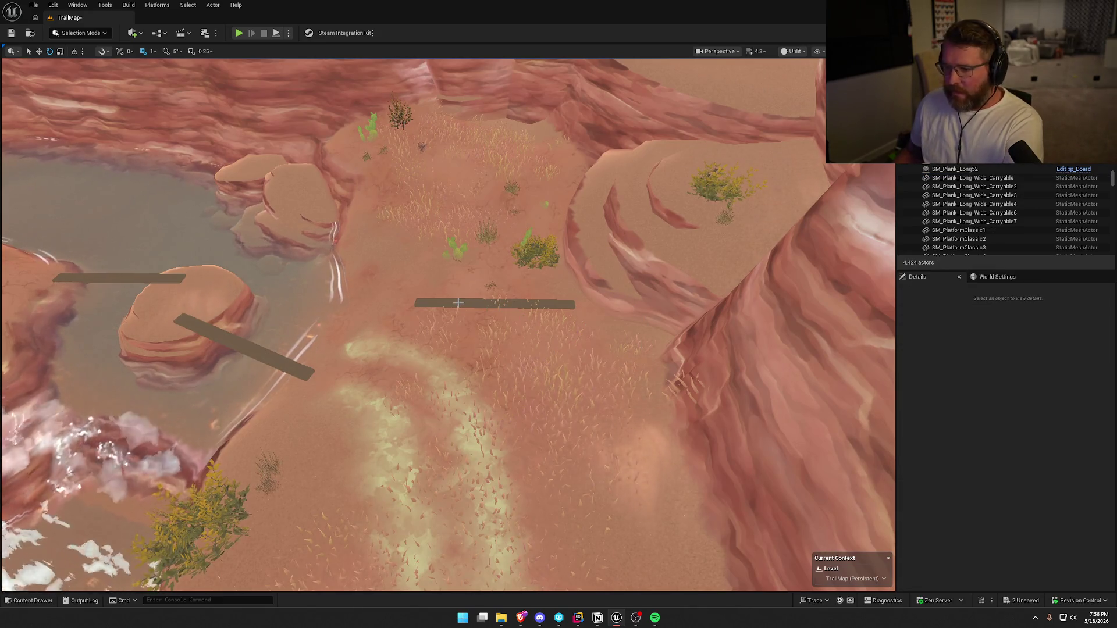
{"action": "left_click", "coordinate": [495, 303]}
{"action": "key", "text": "Delete"}
{"action": "left_click", "coordinate": [261, 349]}
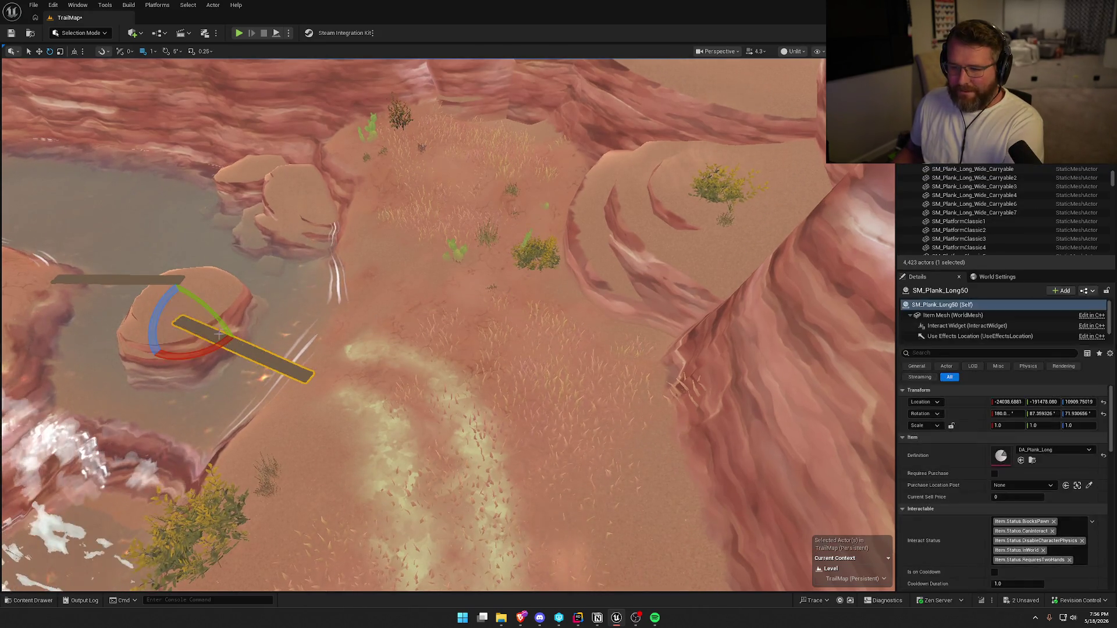
{"action": "key", "text": "Delete"}
{"action": "left_click", "coordinate": [121, 277]}
{"action": "key", "text": "Delete"}
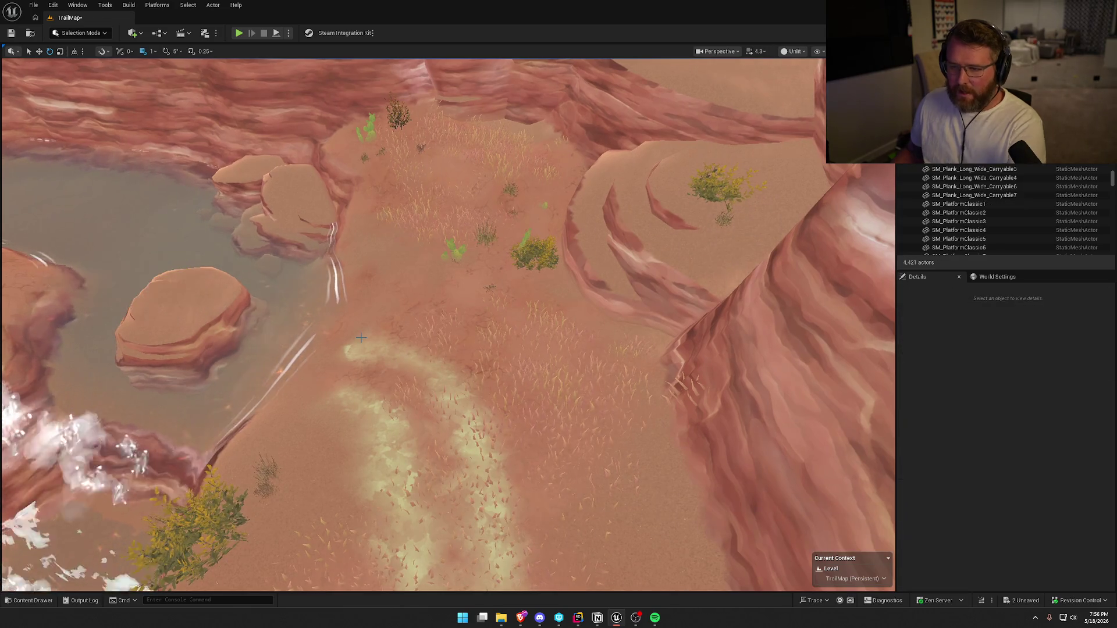
- Fly the camera through the canyon toward the rock arch and down near the rocks
{"action": "key", "text": "w"}
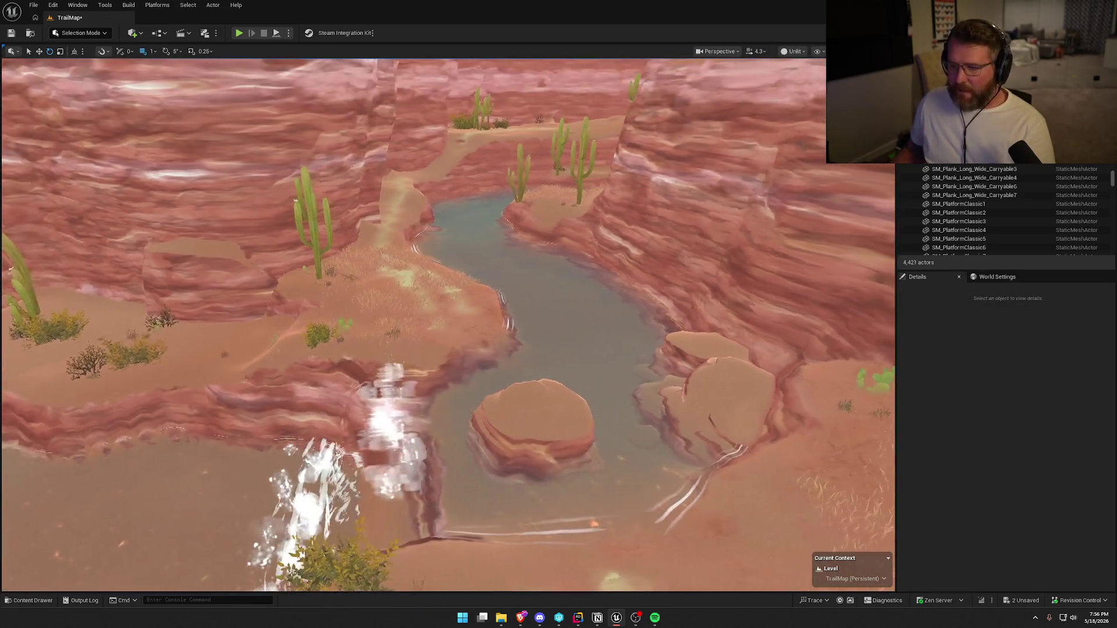
{"action": "key", "text": "w"}
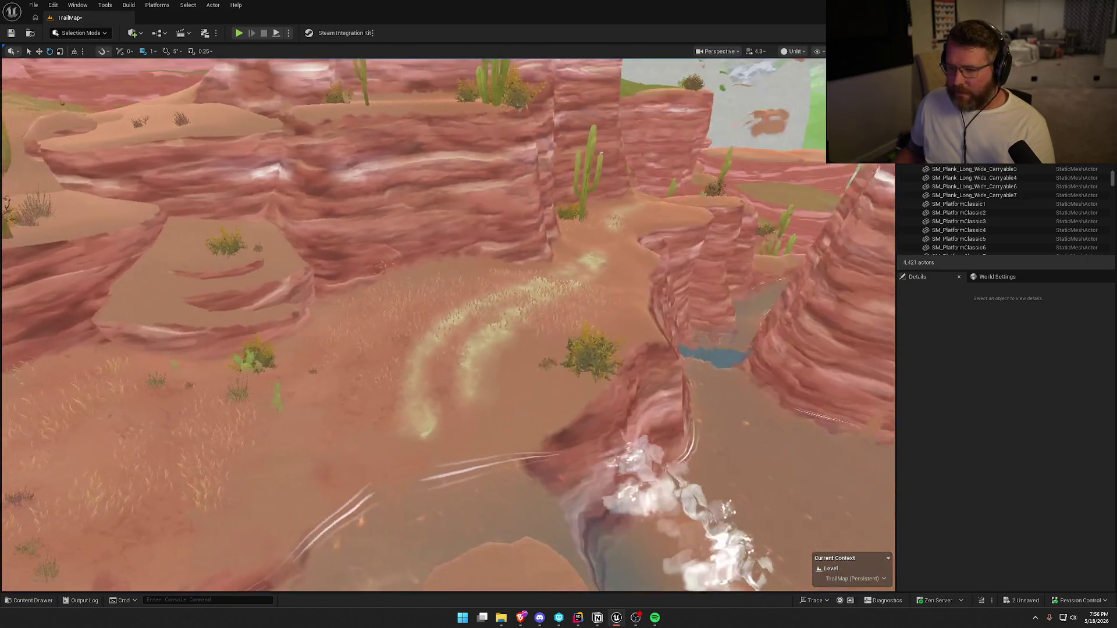
{"action": "key", "text": "w"}
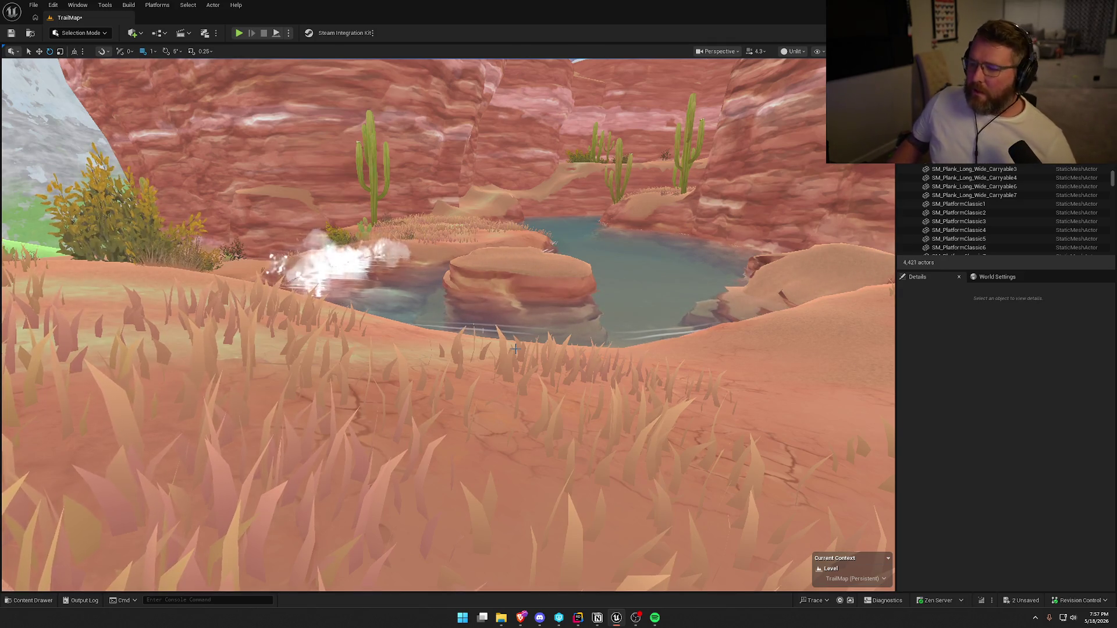
{"action": "mouse_move", "coordinate": [552, 344]}
{"action": "left_mouse_down"}
{"action": "mouse_move", "coordinate": [501, 342]}
{"action": "mouse_move", "coordinate": [501, 291]}
{"action": "mouse_move", "coordinate": [512, 338]}
{"action": "mouse_move", "coordinate": [512, 308]}
{"action": "mouse_move", "coordinate": [500, 302]}
{"action": "left_mouse_up"}
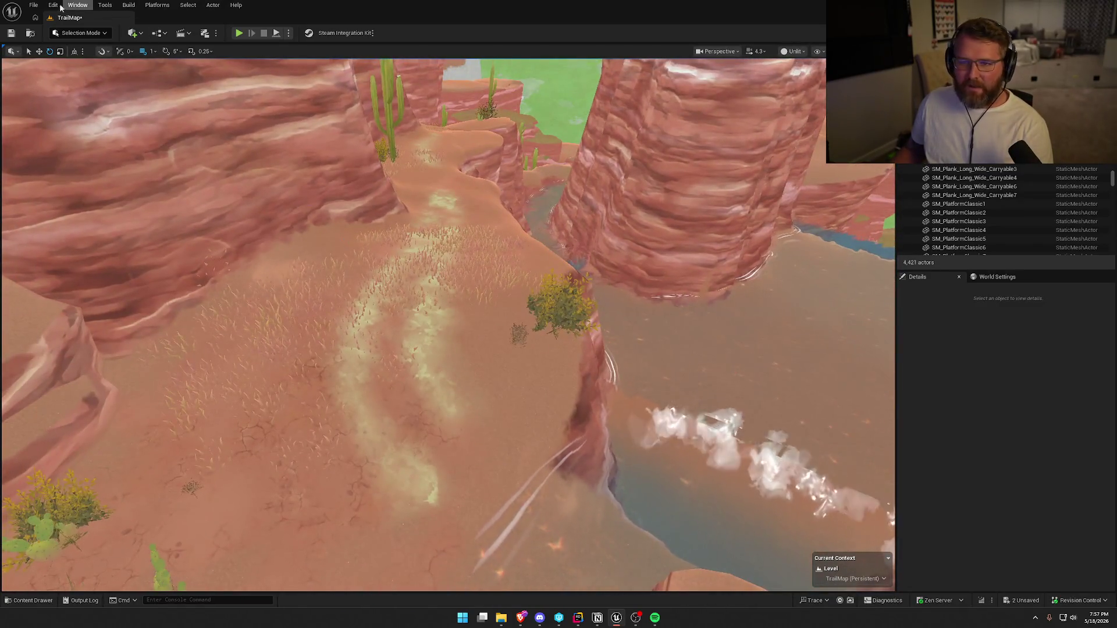
{"action": "key", "text": "shift+2"}
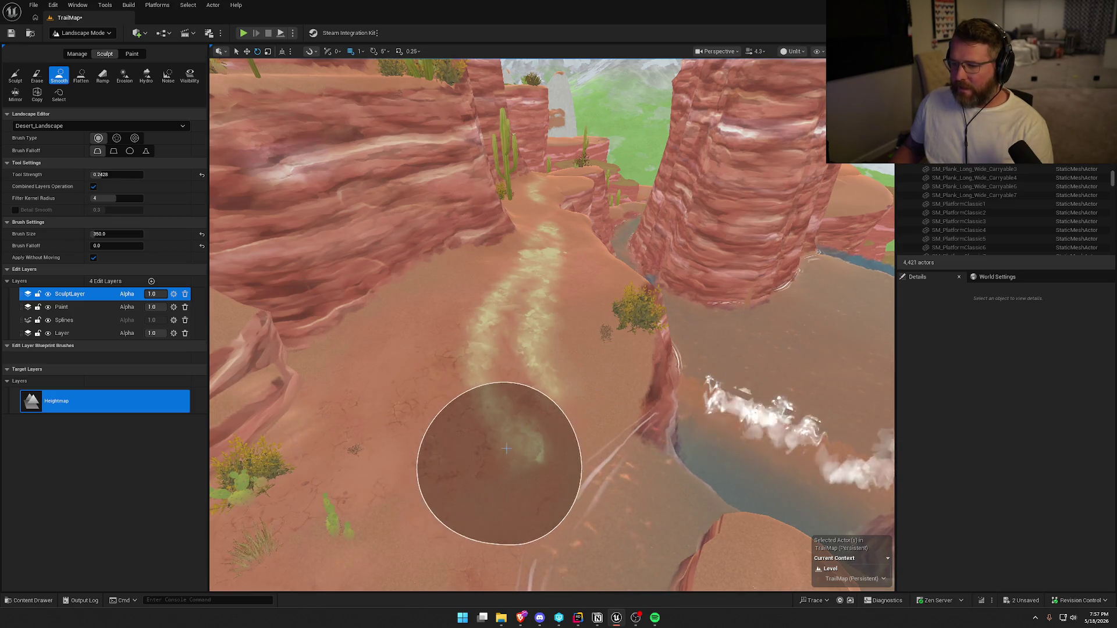
- Smooth the riverbank ground near the canyon rim and pool with the Smooth sculpt brush
{"action": "scroll", "coordinate": [506, 448], "scroll_direction": "up", "scroll_amount": 5}
{"action": "mouse_move", "coordinate": [483, 363]}
{"action": "left_mouse_down"}
{"action": "mouse_move", "coordinate": [442, 326]}
{"action": "mouse_move", "coordinate": [465, 372]}
{"action": "mouse_move", "coordinate": [483, 364]}
{"action": "left_mouse_up"}
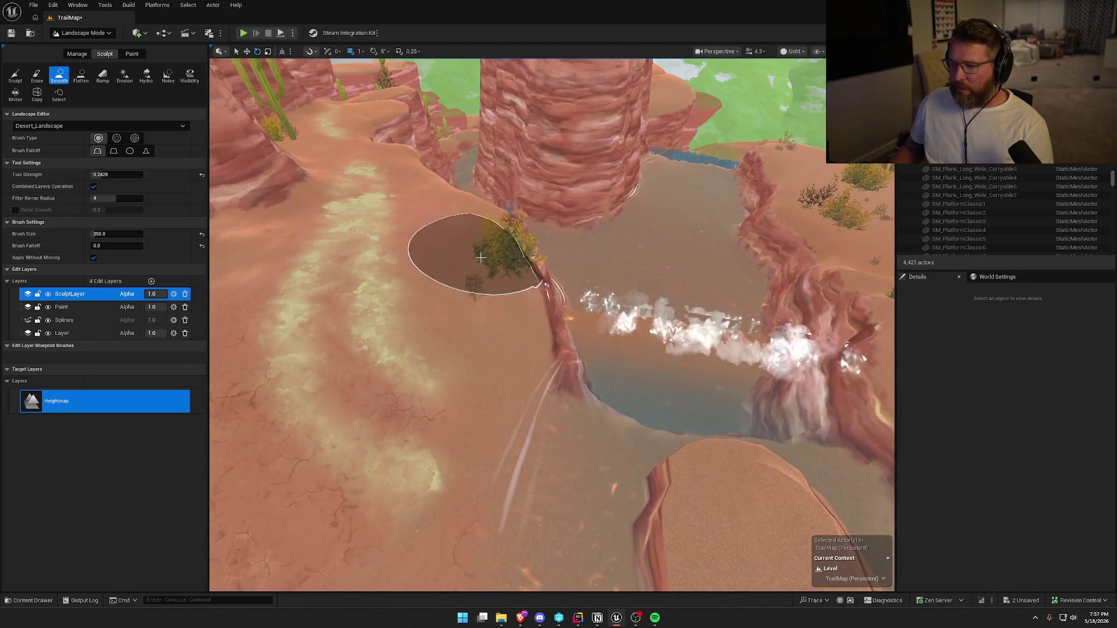
{"action": "mouse_move", "coordinate": [470, 226]}
{"action": "left_mouse_down"}
{"action": "mouse_move", "coordinate": [454, 224]}
{"action": "mouse_move", "coordinate": [533, 247]}
{"action": "left_mouse_up"}
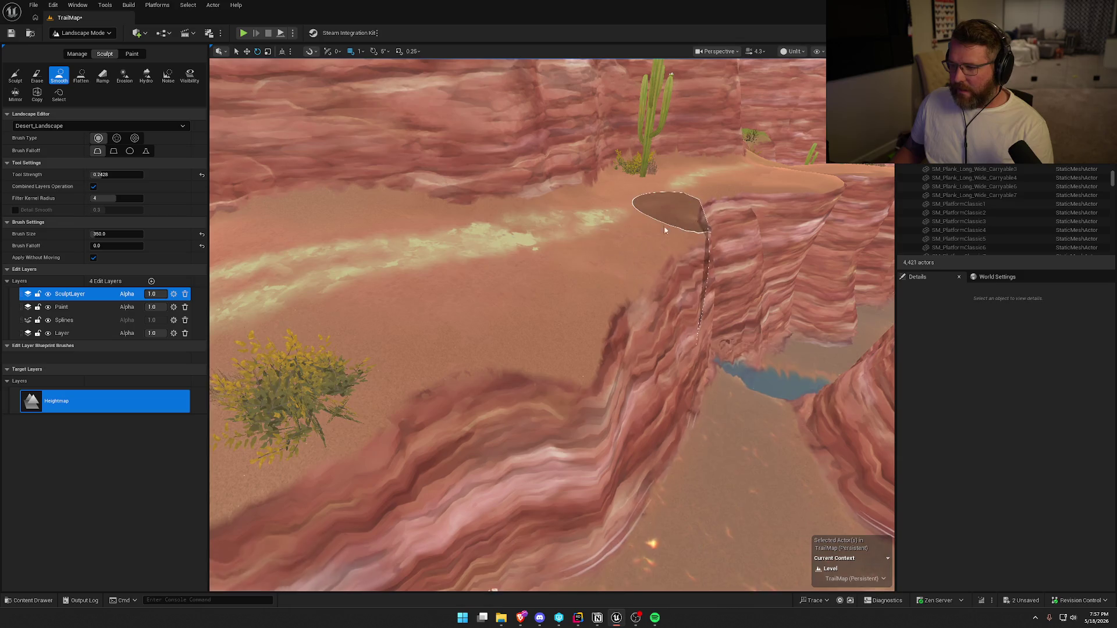
{"action": "left_click_drag", "start_coordinate": [498, 362], "coordinate": [483, 349]}
{"action": "left_click_drag", "start_coordinate": [534, 301], "coordinate": [534, 301]}
{"action": "left_click_drag", "start_coordinate": [607, 348], "coordinate": [606, 348]}
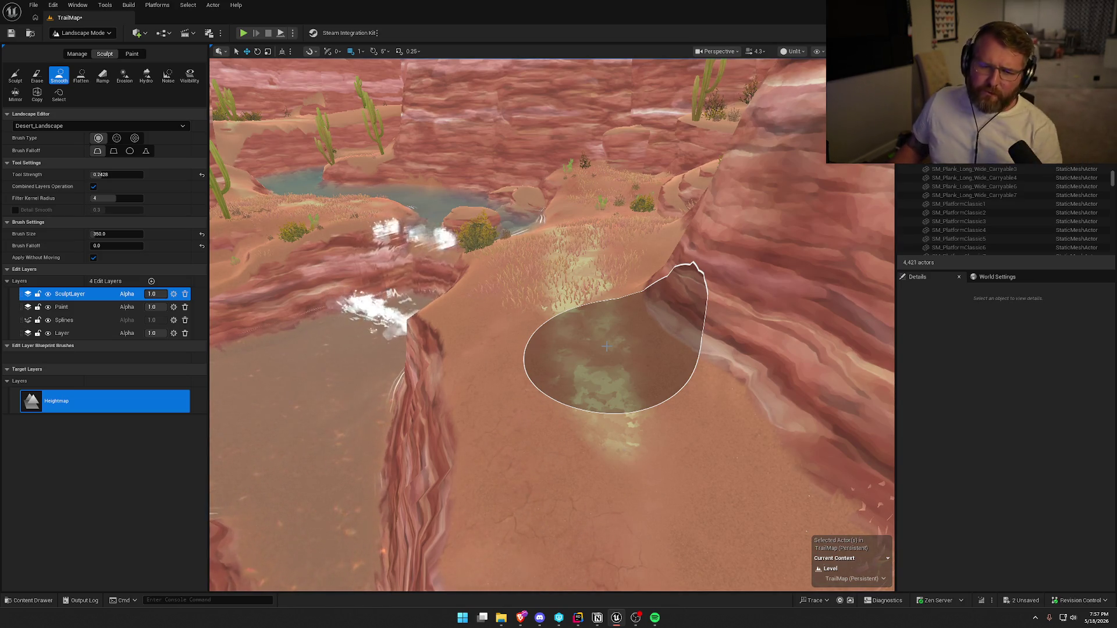
{"action": "left_click_drag", "start_coordinate": [609, 348], "coordinate": [609, 348]}
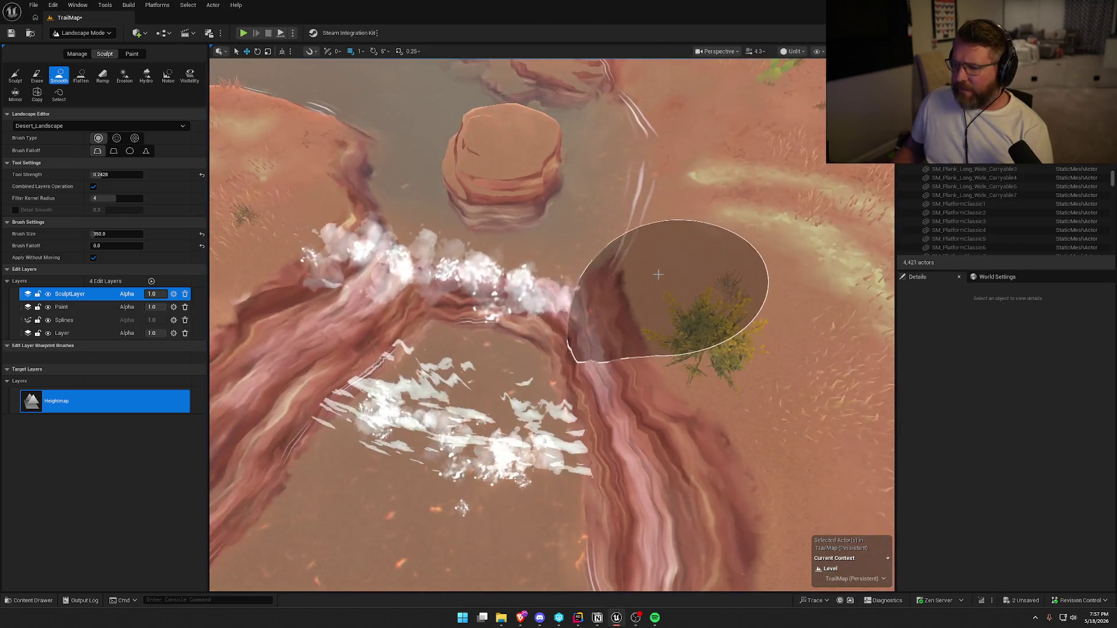
{"action": "left_click_drag", "start_coordinate": [736, 275], "coordinate": [749, 252]}
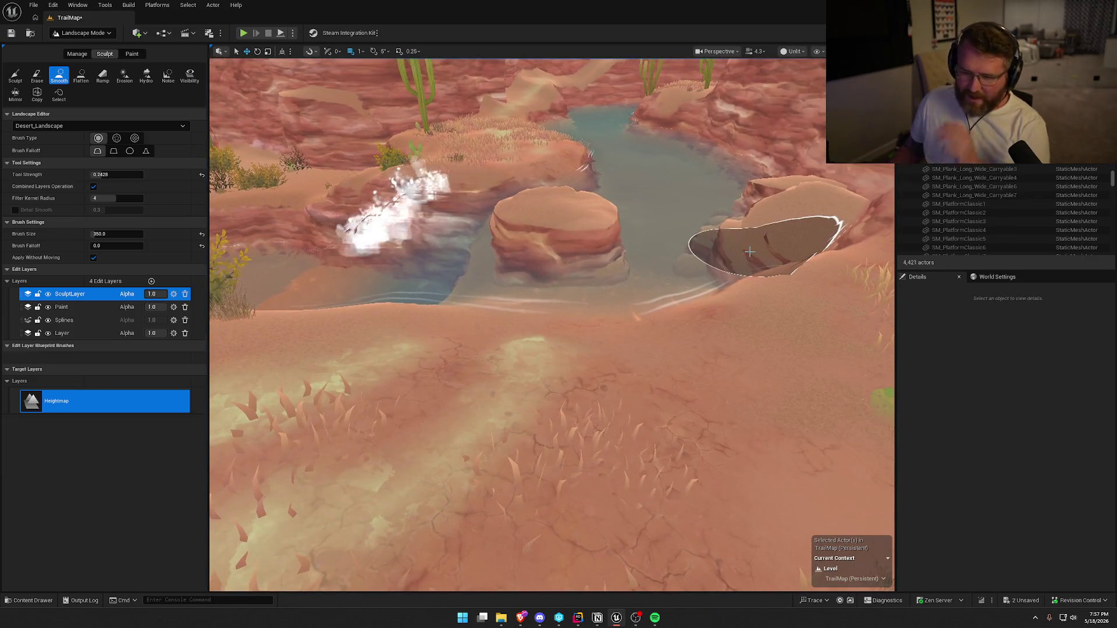
- Return to Selection Mode and bring up the Content Drawer's Props assets
{"action": "left_click", "coordinate": [81, 33]}
{"action": "left_click", "coordinate": [79, 48]}
{"action": "left_click_drag", "start_coordinate": [448, 320], "coordinate": [448, 320]}
{"action": "left_click_drag", "start_coordinate": [368, 366], "coordinate": [368, 366]}
{"action": "key", "text": "ctrl+space"}
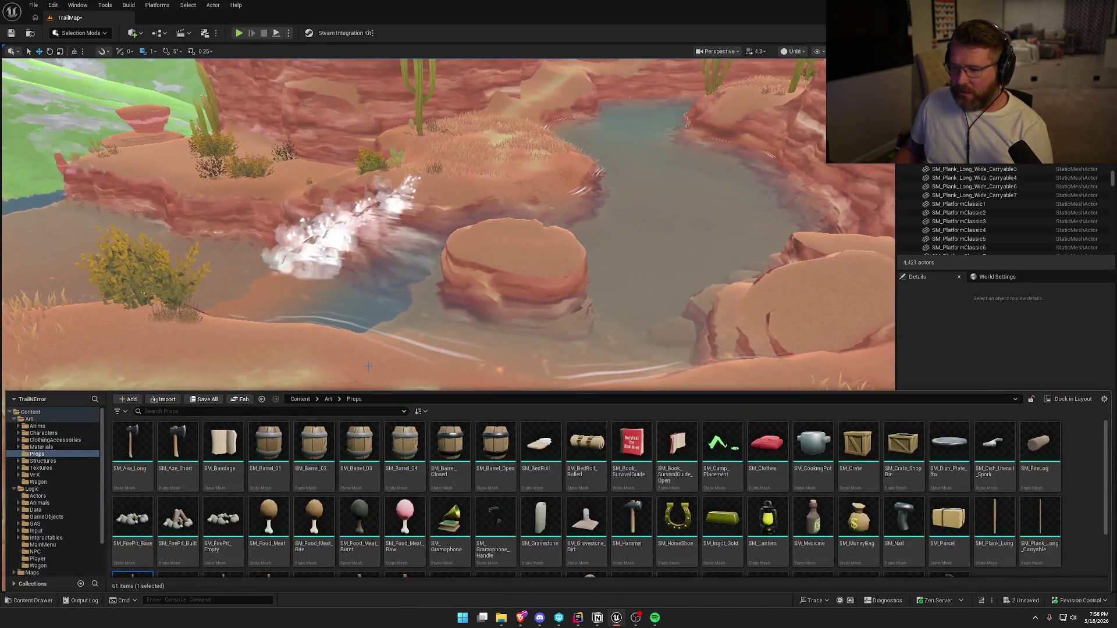
- Place a long plank from Props, then rotate and slide it to rest on the island rock
{"action": "scroll", "coordinate": [520, 559], "scroll_direction": "down", "scroll_amount": 2}
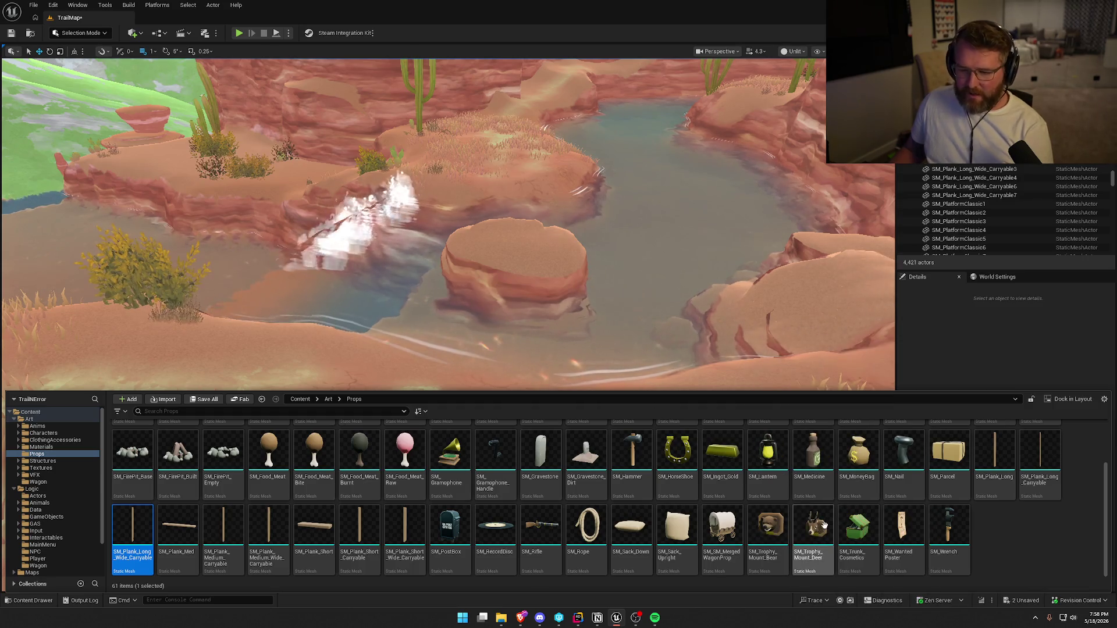
{"action": "mouse_move", "coordinate": [133, 526]}
{"action": "left_mouse_down"}
{"action": "mouse_move", "coordinate": [192, 506]}
{"action": "mouse_move", "coordinate": [425, 359]}
{"action": "left_mouse_up"}
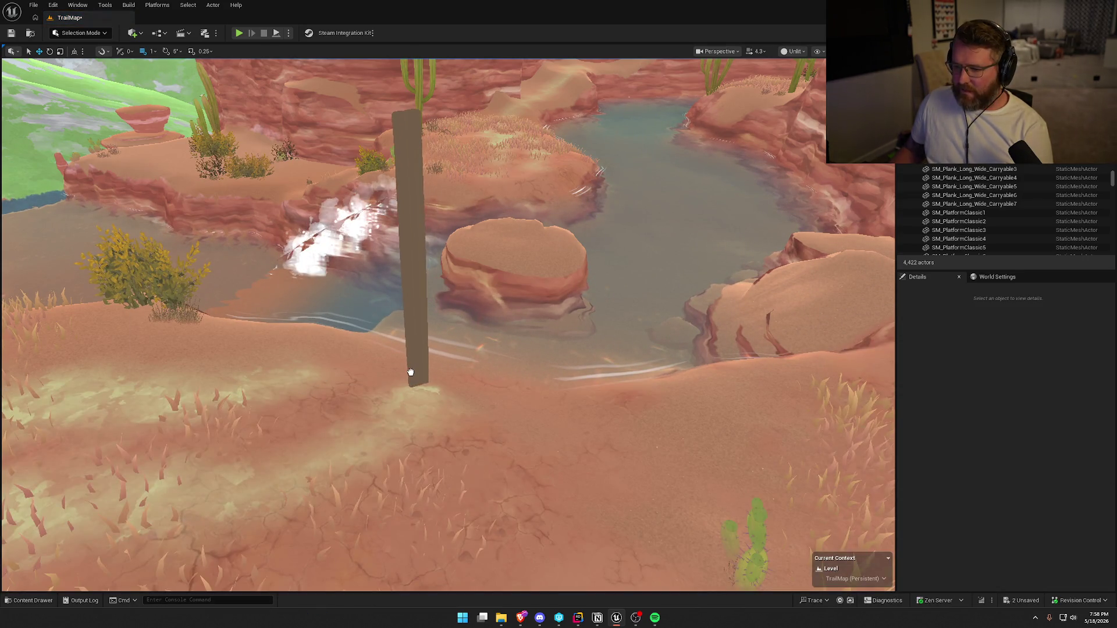
{"action": "left_click", "coordinate": [411, 372]}
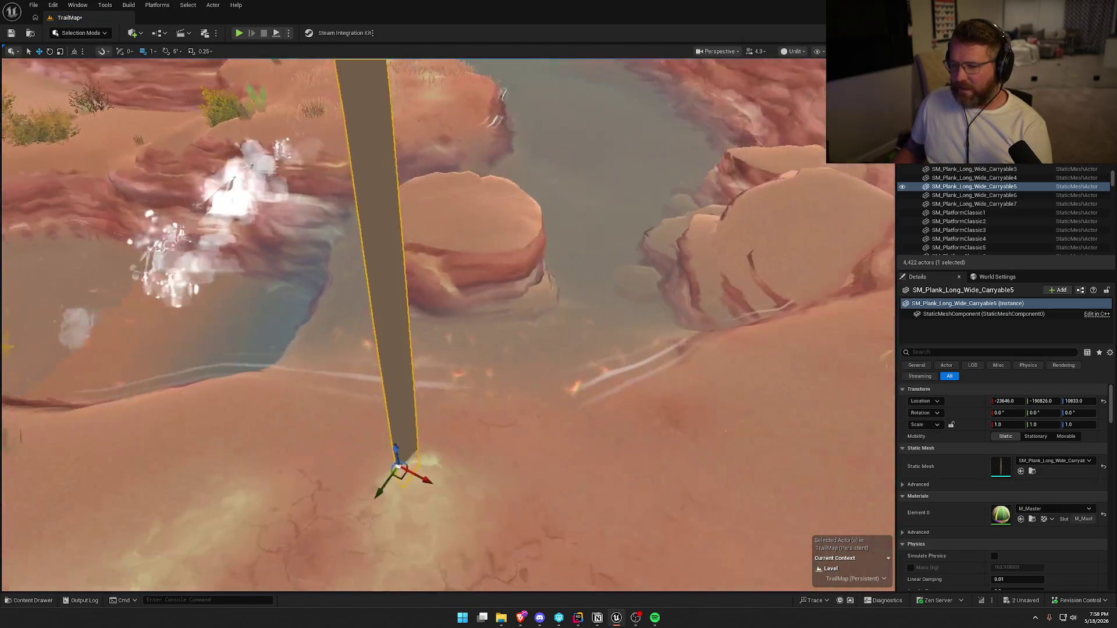
{"action": "key", "text": "e"}
{"action": "left_click_drag", "start_coordinate": [401, 477], "coordinate": [440, 458]}
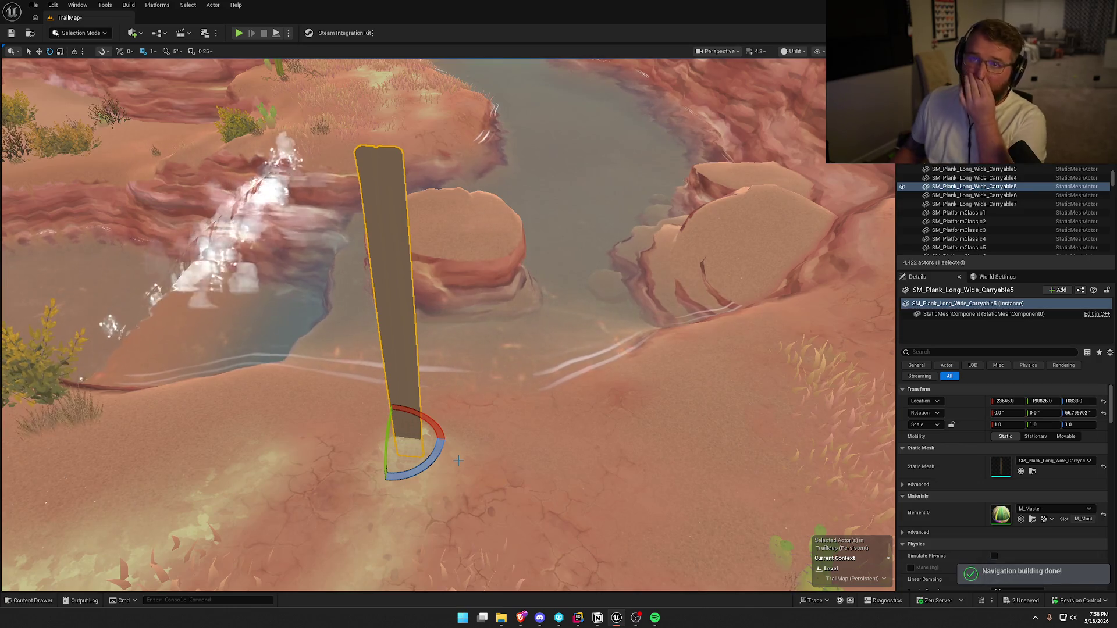
{"action": "mouse_move", "coordinate": [513, 456]}
{"action": "left_mouse_down"}
{"action": "mouse_move", "coordinate": [576, 381]}
{"action": "mouse_move", "coordinate": [547, 285]}
{"action": "mouse_move", "coordinate": [557, 317]}
{"action": "mouse_move", "coordinate": [506, 343]}
{"action": "mouse_move", "coordinate": [301, 316]}
{"action": "mouse_move", "coordinate": [312, 268]}
{"action": "mouse_move", "coordinate": [309, 299]}
{"action": "left_mouse_up"}
{"action": "key", "text": "w"}
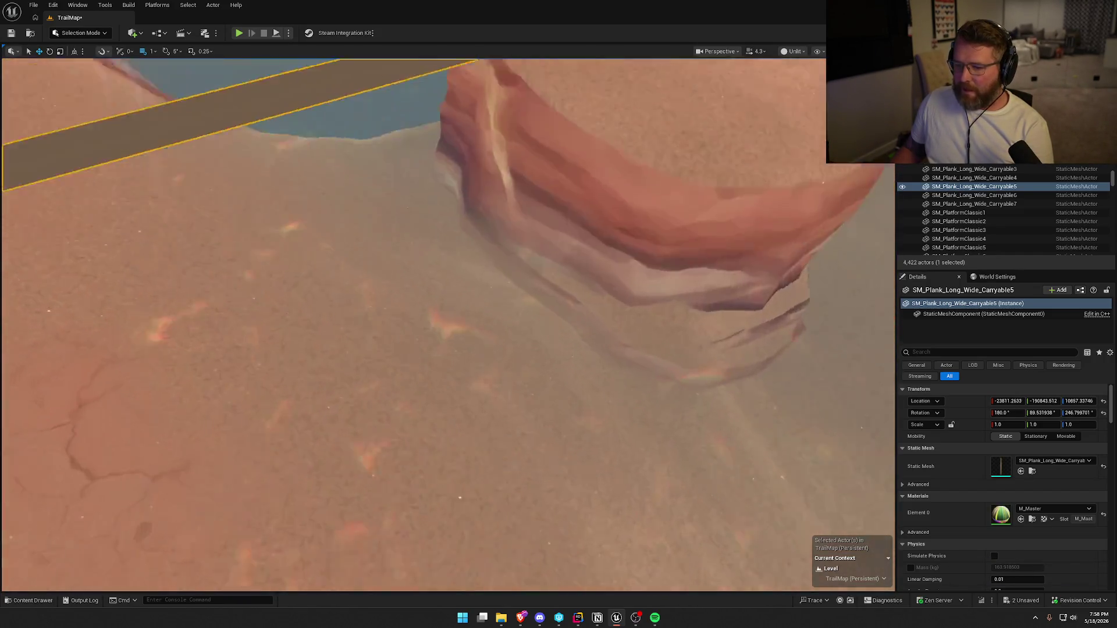
{"action": "key", "text": "f"}
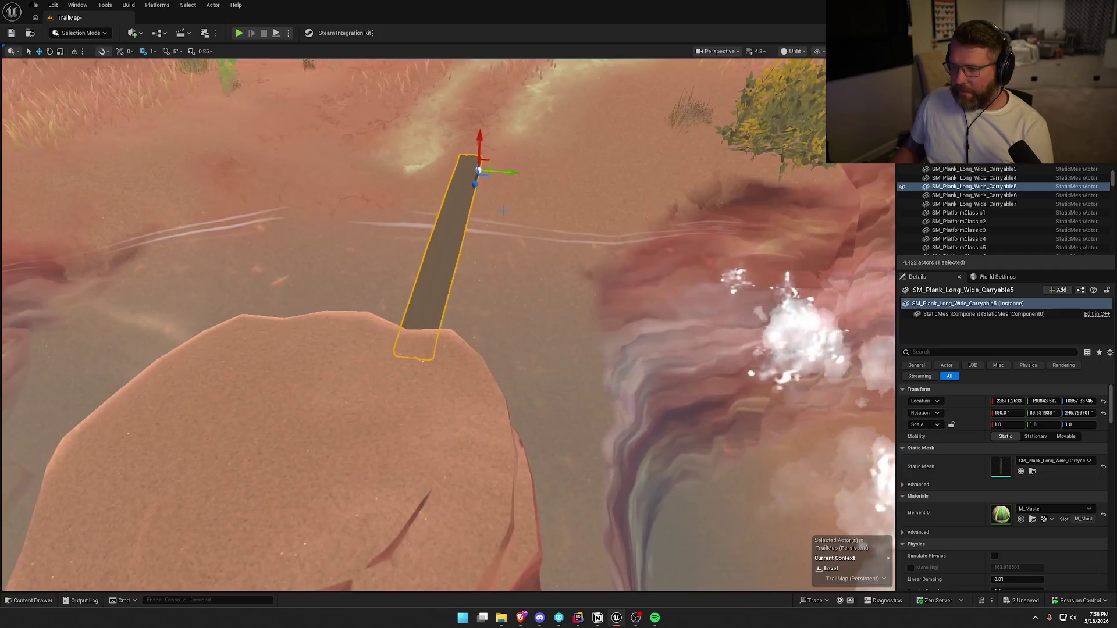
{"action": "mouse_move", "coordinate": [506, 176]}
{"action": "left_mouse_down", "text": "shift"}
{"action": "mouse_move", "coordinate": [496, 177]}
{"action": "mouse_move", "coordinate": [614, 237]}
{"action": "left_mouse_up", "text": "shift"}
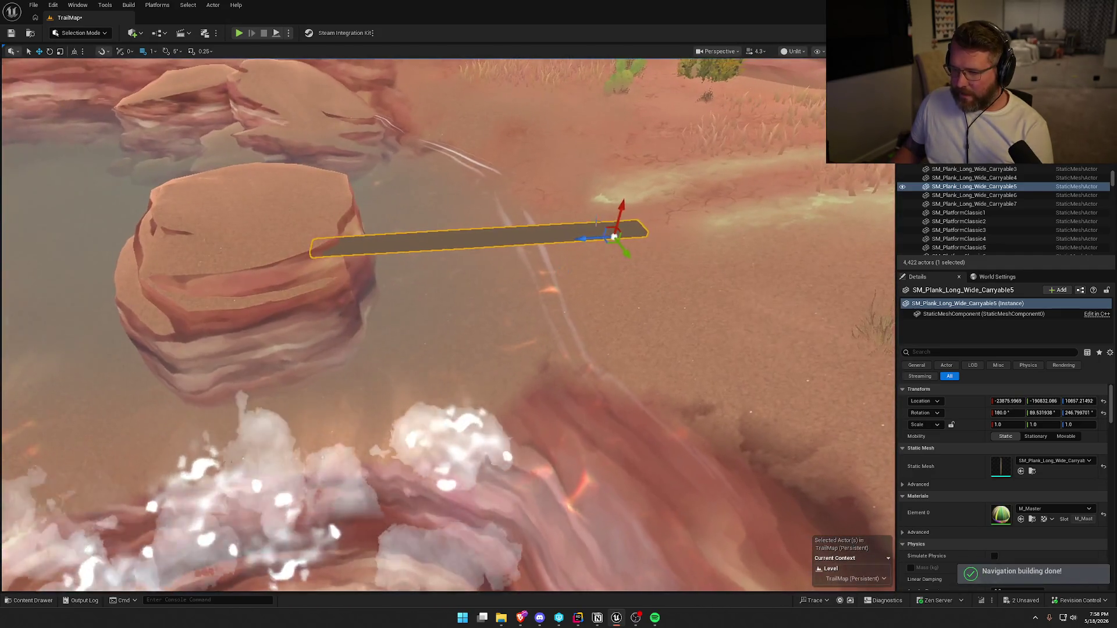
{"action": "key", "text": "e"}
{"action": "mouse_move", "coordinate": [625, 192]}
{"action": "left_mouse_down"}
{"action": "mouse_move", "coordinate": [518, 154]}
{"action": "mouse_move", "coordinate": [506, 186]}
{"action": "mouse_move", "coordinate": [500, 163]}
{"action": "mouse_move", "coordinate": [501, 233]}
{"action": "left_mouse_up"}
{"action": "key", "text": "Escape"}
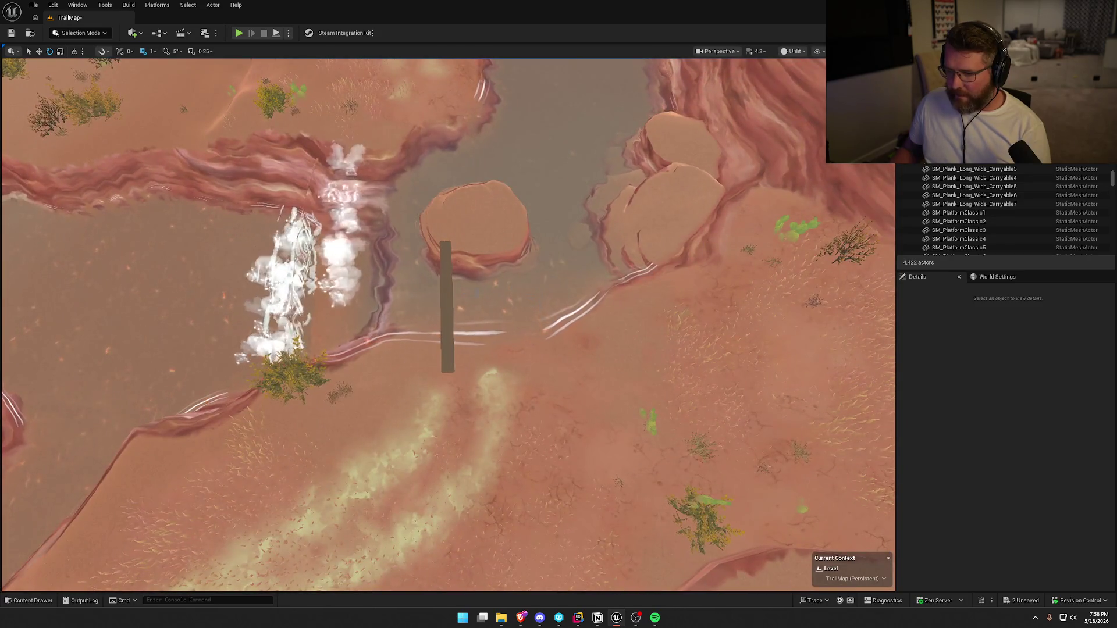
- Alt-drag a copy of the plank beside it and shift both planks sideways together
{"action": "left_click", "coordinate": [444, 308]}
{"action": "scroll", "coordinate": [446, 349], "scroll_direction": "up", "scroll_amount": 5}
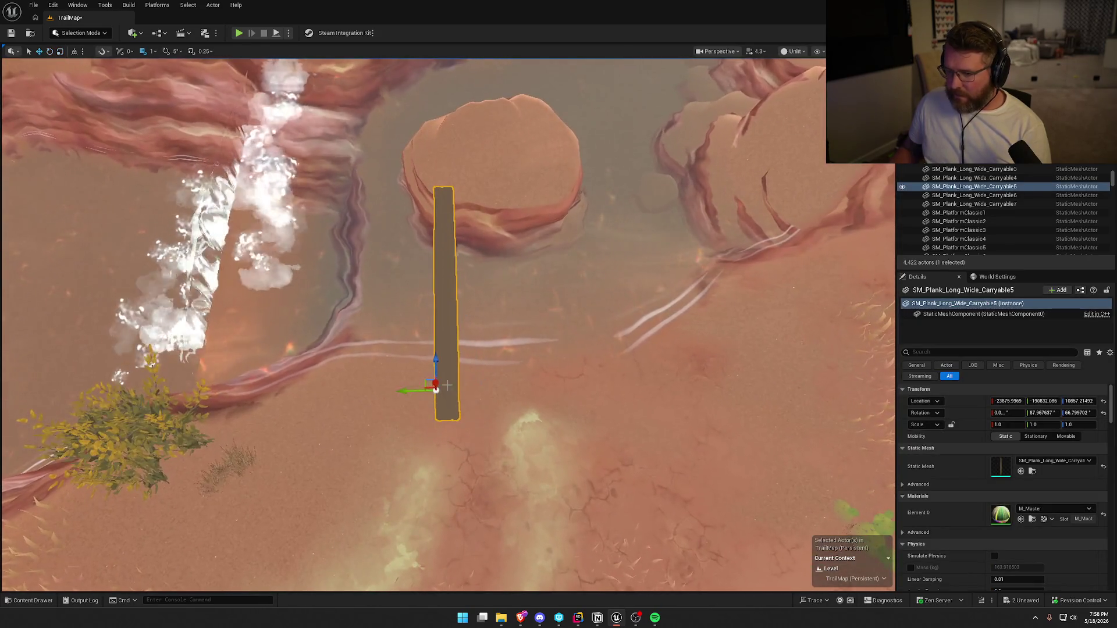
{"action": "left_click_drag", "start_coordinate": [405, 391], "coordinate": [475, 391], "text": "alt"}
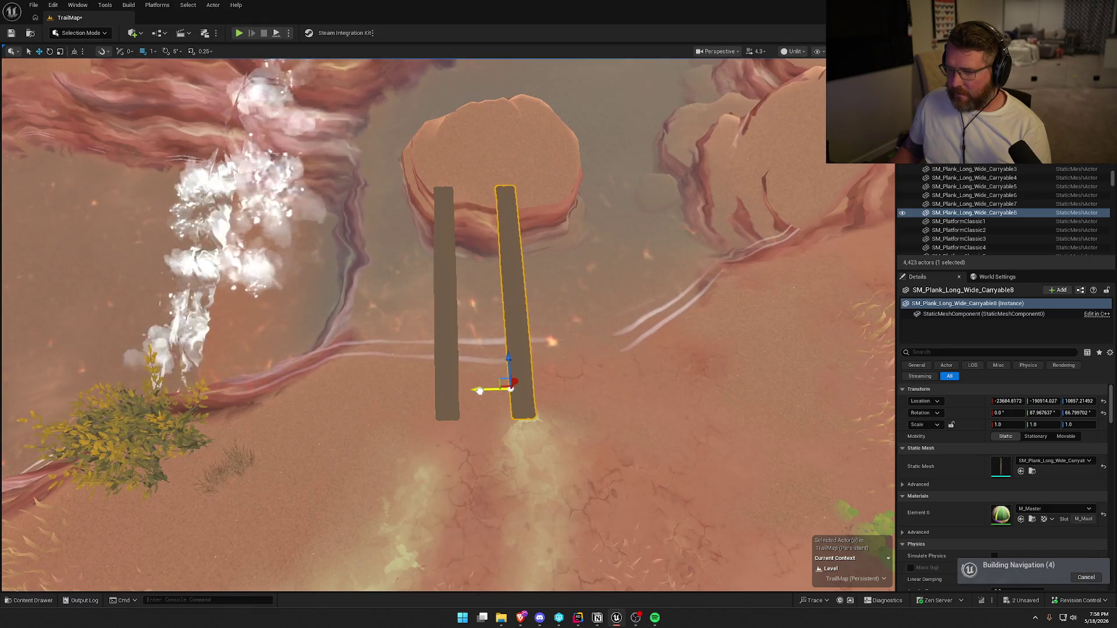
{"action": "left_click", "coordinate": [443, 360], "text": "ctrl"}
{"action": "mouse_move", "coordinate": [412, 391]}
{"action": "left_mouse_down"}
{"action": "mouse_move", "coordinate": [447, 391]}
{"action": "mouse_move", "coordinate": [455, 349]}
{"action": "mouse_move", "coordinate": [433, 346]}
{"action": "mouse_move", "coordinate": [337, 223]}
{"action": "left_mouse_up"}
{"action": "key", "text": "Escape"}
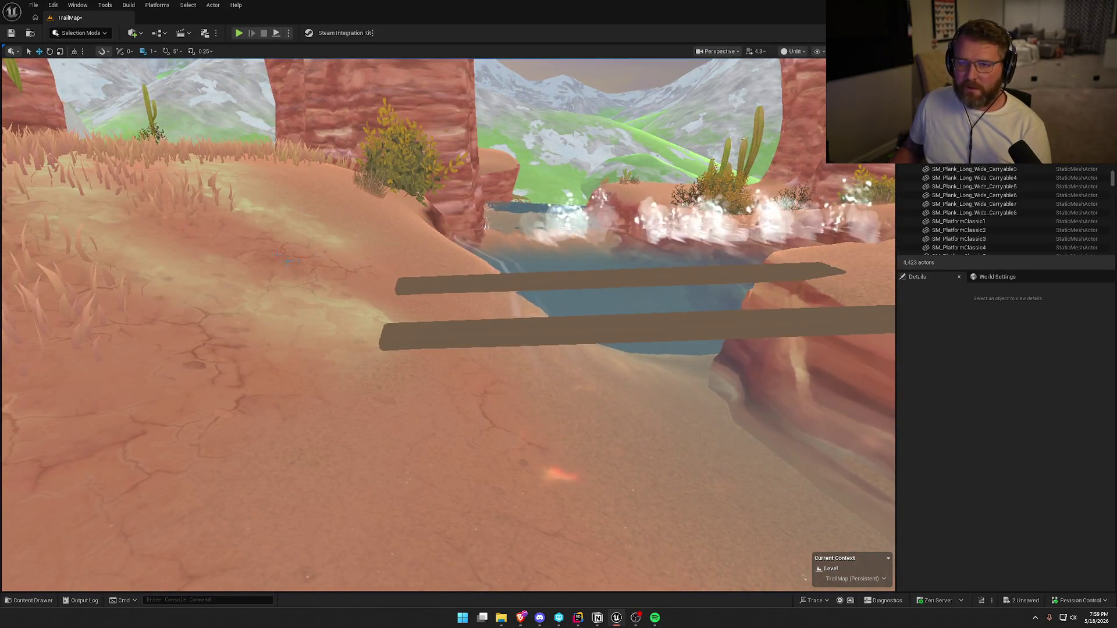
- Enter Landscape Mode and pick the Smooth sculpt brush over the canyon pond
{"action": "left_click", "coordinate": [85, 33]}
{"action": "left_click", "coordinate": [85, 58]}
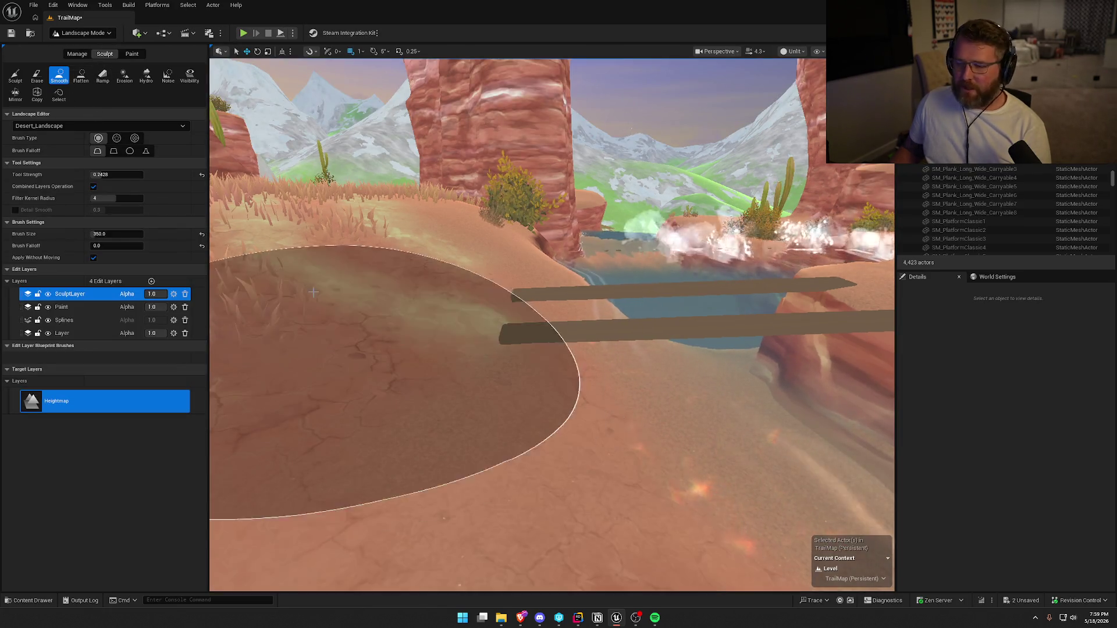
{"action": "left_click", "coordinate": [15, 75]}
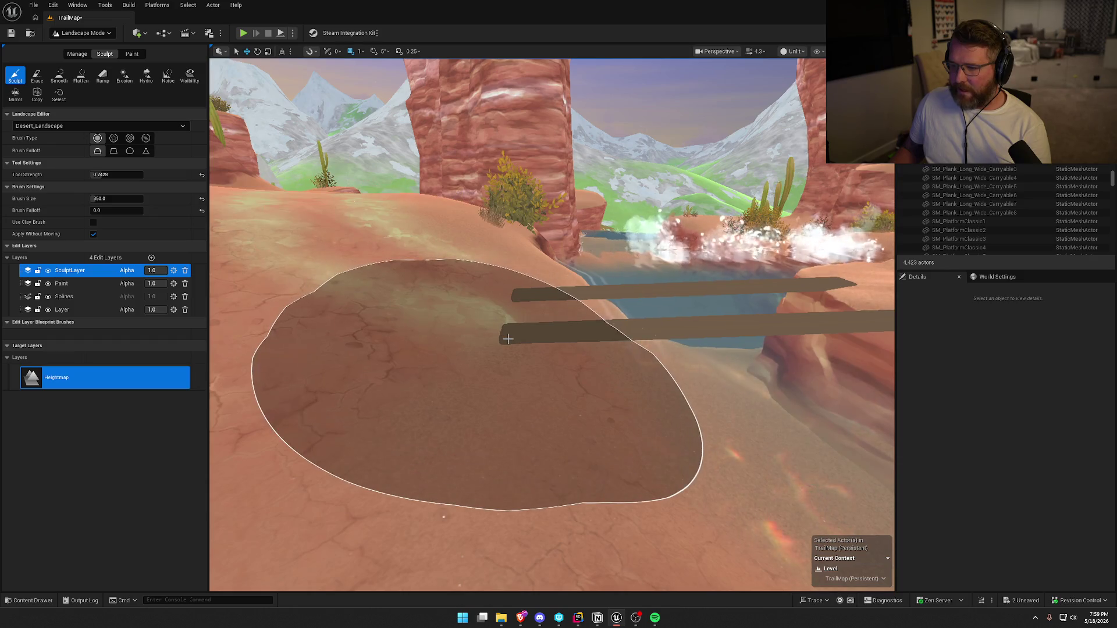
{"action": "key", "text": "w"}
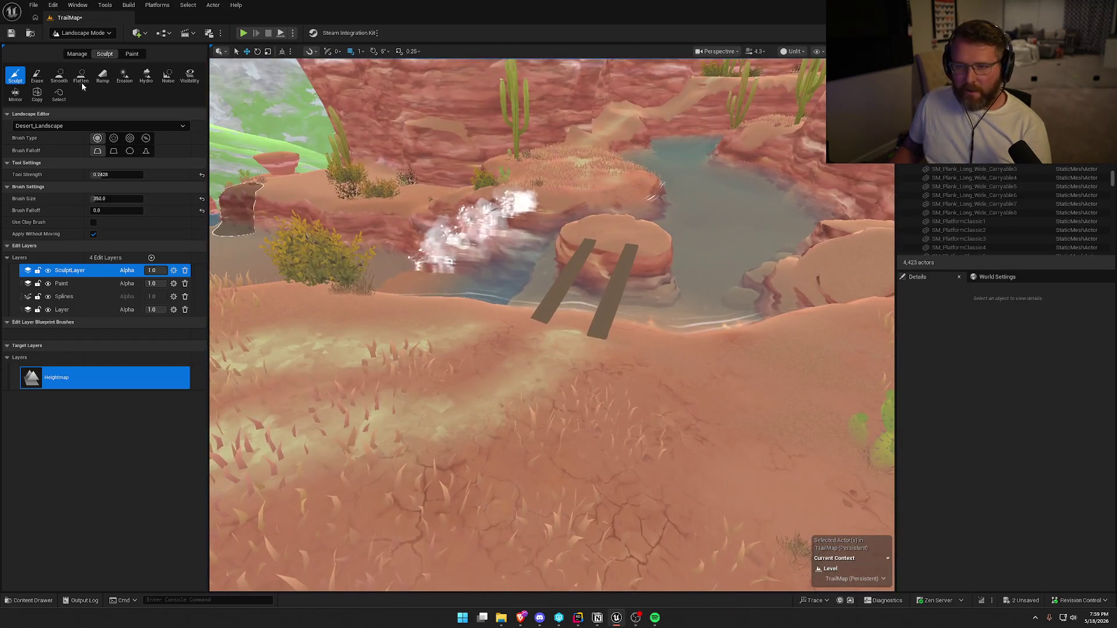
{"action": "left_click", "coordinate": [59, 75]}
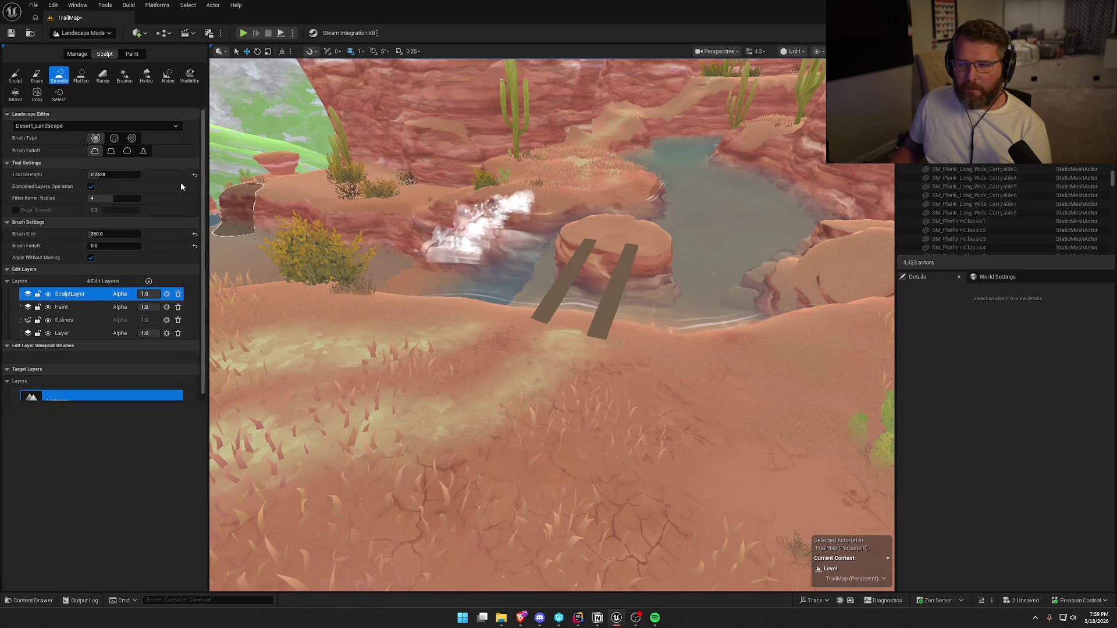
{"action": "key", "text": "w"}
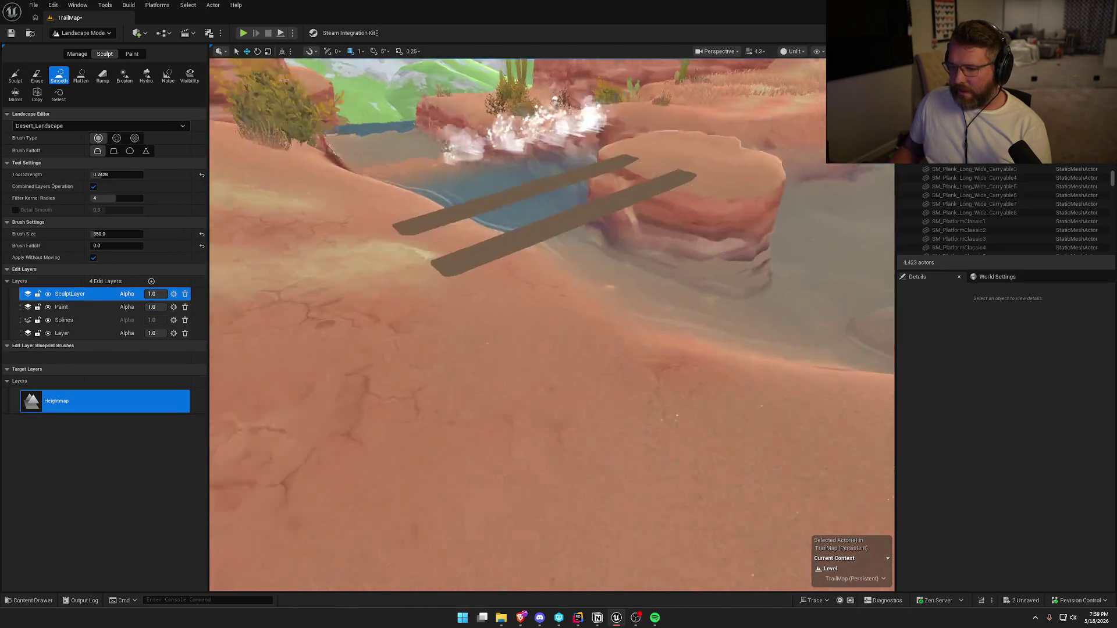
- Survey the pond and plank bridge from above, then return to Selection Mode
{"action": "key", "text": "s"}
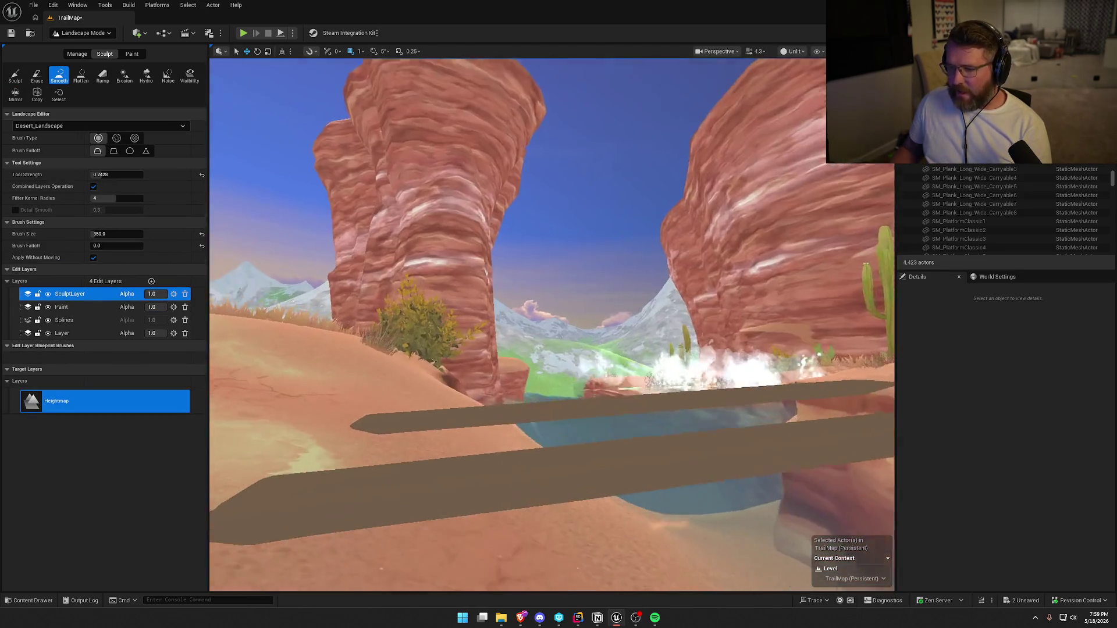
{"action": "key", "text": "s"}
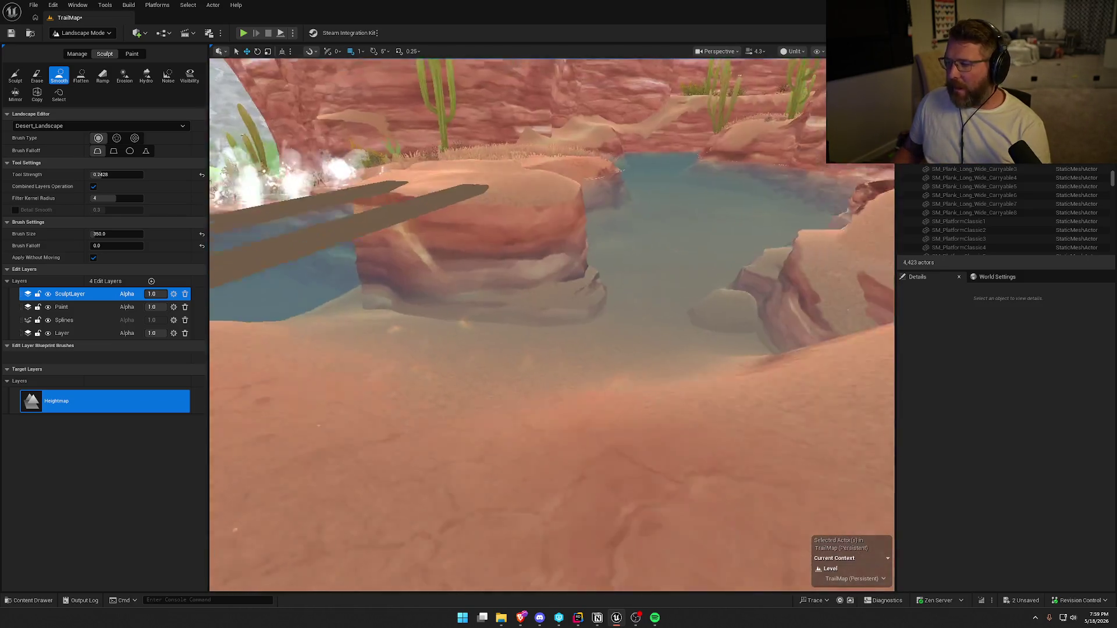
{"action": "key", "text": "w"}
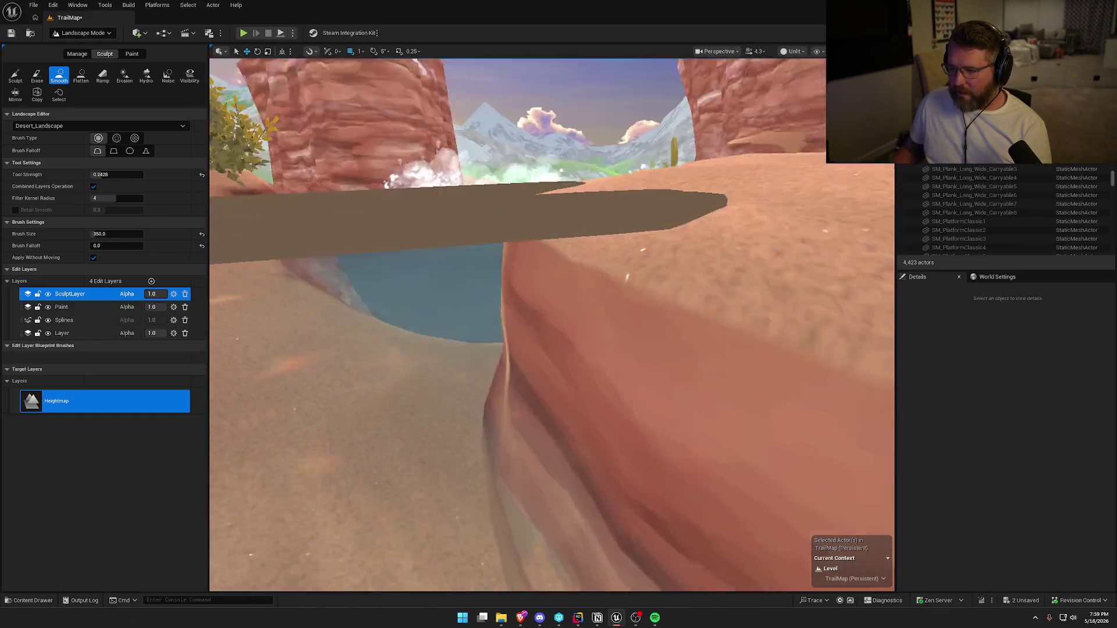
{"action": "key", "text": "s"}
{"action": "left_click", "coordinate": [83, 33]}
{"action": "left_click", "coordinate": [72, 43]}
- Alt-drag copies of both planks onto the round rock and rotate them toward the far bank
{"action": "key", "text": "w"}
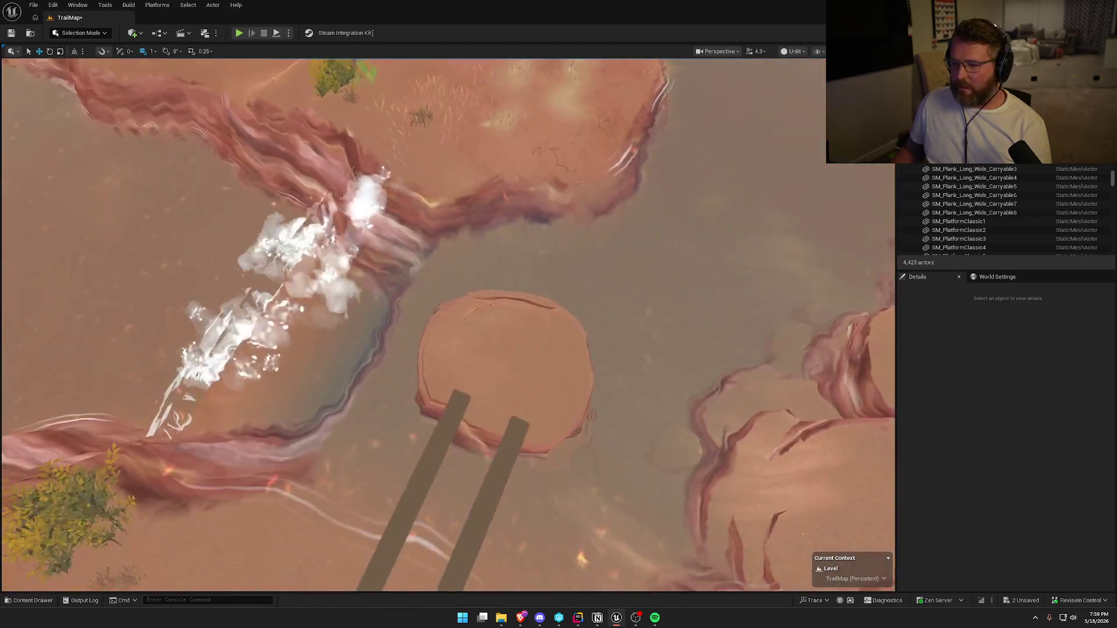
{"action": "key", "text": "s"}
{"action": "left_click", "coordinate": [417, 394]}
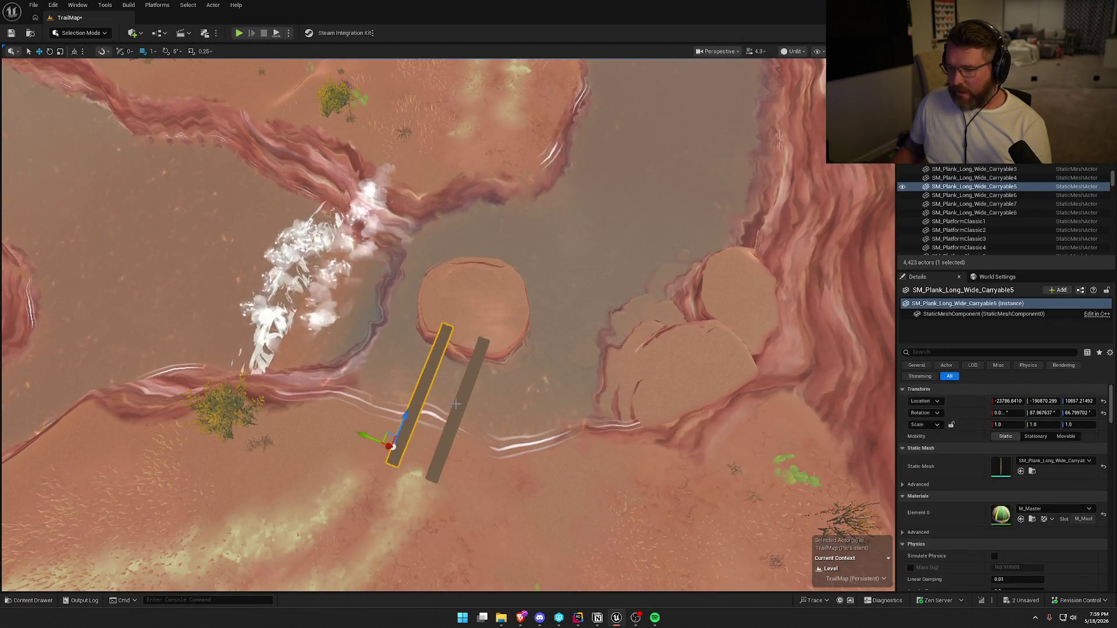
{"action": "left_click", "coordinate": [456, 405], "text": "ctrl"}
{"action": "left_click_drag", "start_coordinate": [458, 352], "coordinate": [501, 265]}
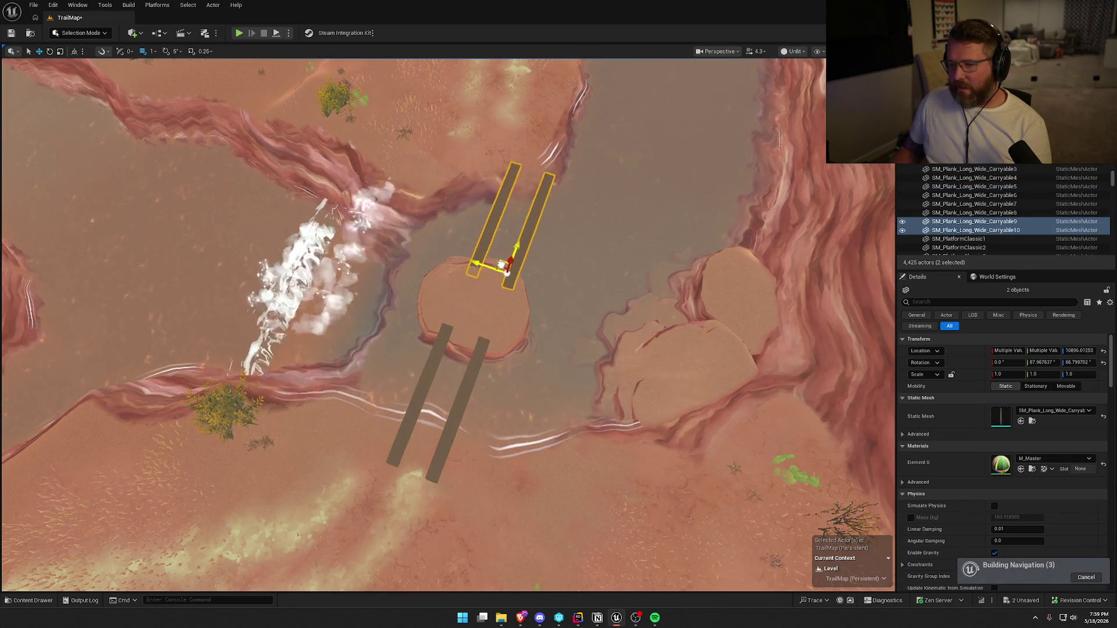
{"action": "scroll", "coordinate": [494, 264], "scroll_direction": "up", "scroll_amount": 5}
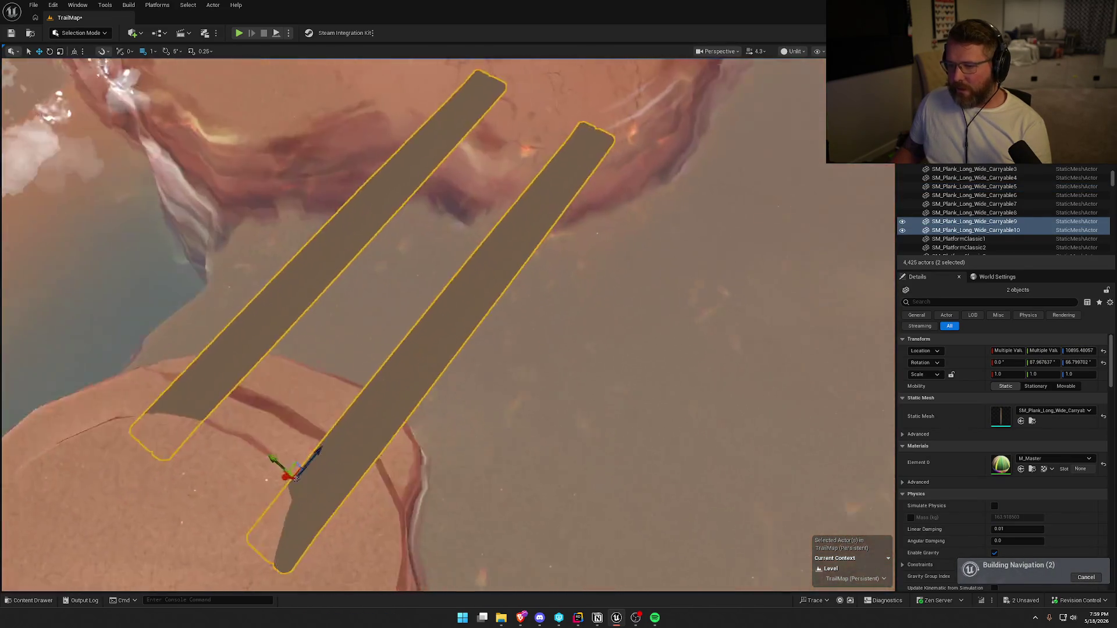
{"action": "scroll", "coordinate": [366, 379], "scroll_direction": "down", "scroll_amount": 2}
{"action": "key", "text": "e"}
{"action": "mouse_move", "coordinate": [399, 349]}
{"action": "left_mouse_down"}
{"action": "mouse_move", "coordinate": [361, 349]}
{"action": "mouse_move", "coordinate": [373, 326]}
{"action": "mouse_move", "coordinate": [360, 372]}
{"action": "left_mouse_up"}
- Tilt and lower the plank copies so they rest on the rocks across the gap
{"action": "mouse_move", "coordinate": [365, 316]}
{"action": "left_mouse_down"}
{"action": "mouse_move", "coordinate": [366, 355]}
{"action": "mouse_move", "coordinate": [366, 316]}
{"action": "mouse_move", "coordinate": [399, 298]}
{"action": "left_mouse_up"}
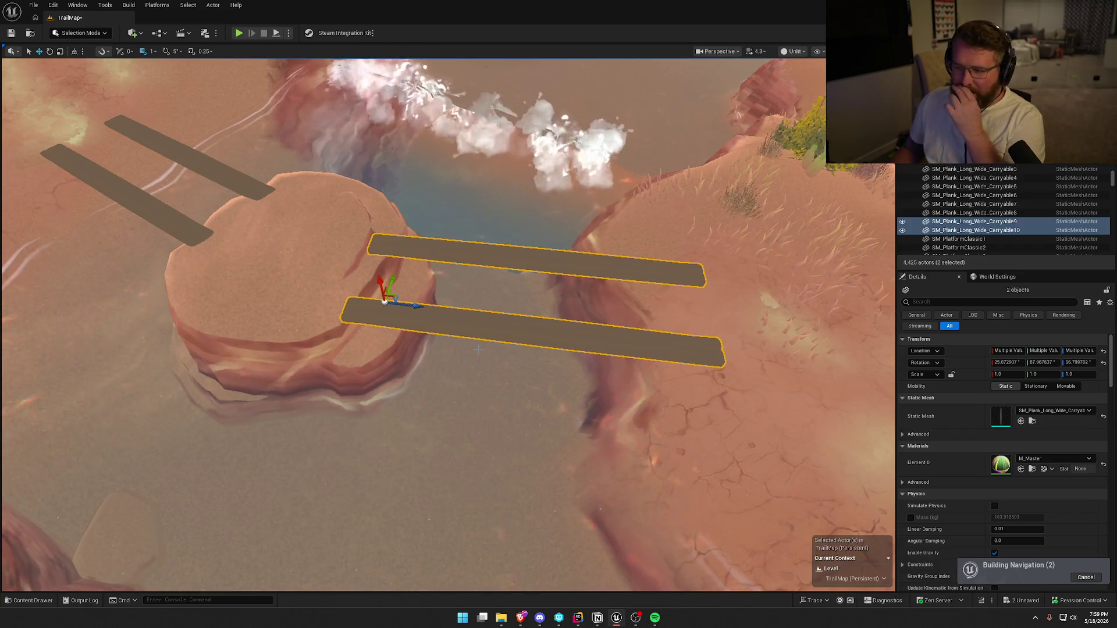
{"action": "left_click_drag", "start_coordinate": [478, 349], "coordinate": [479, 291]}
{"action": "mouse_move", "coordinate": [427, 326]}
{"action": "left_mouse_down"}
{"action": "mouse_move", "coordinate": [427, 349]}
{"action": "mouse_move", "coordinate": [407, 349]}
{"action": "mouse_move", "coordinate": [426, 326]}
{"action": "left_mouse_up"}
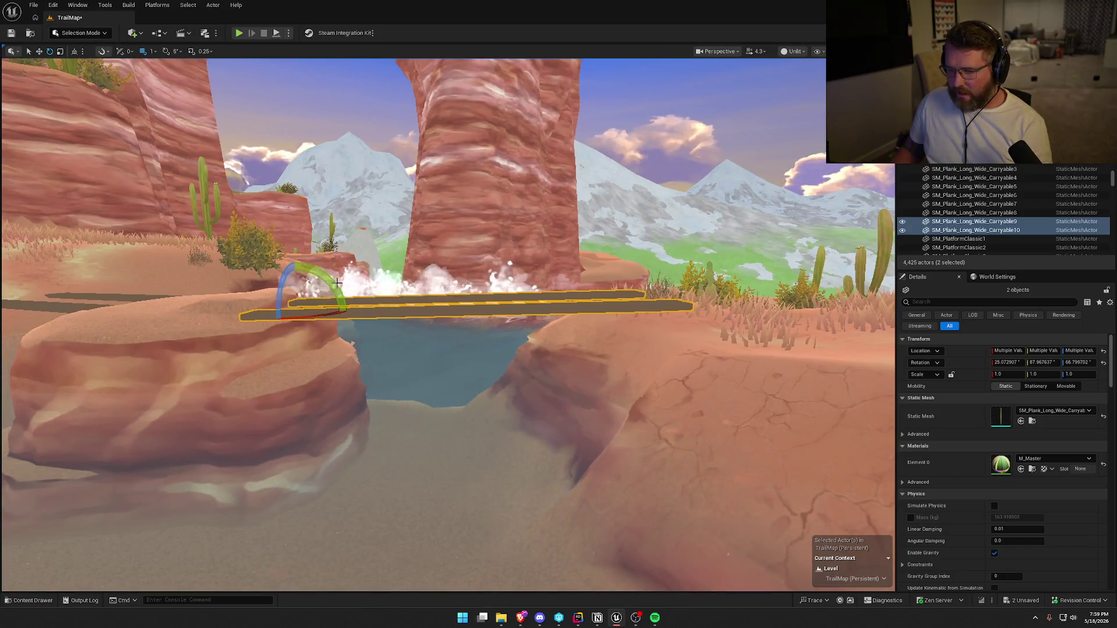
{"action": "left_click_drag", "start_coordinate": [295, 260], "coordinate": [299, 259]}
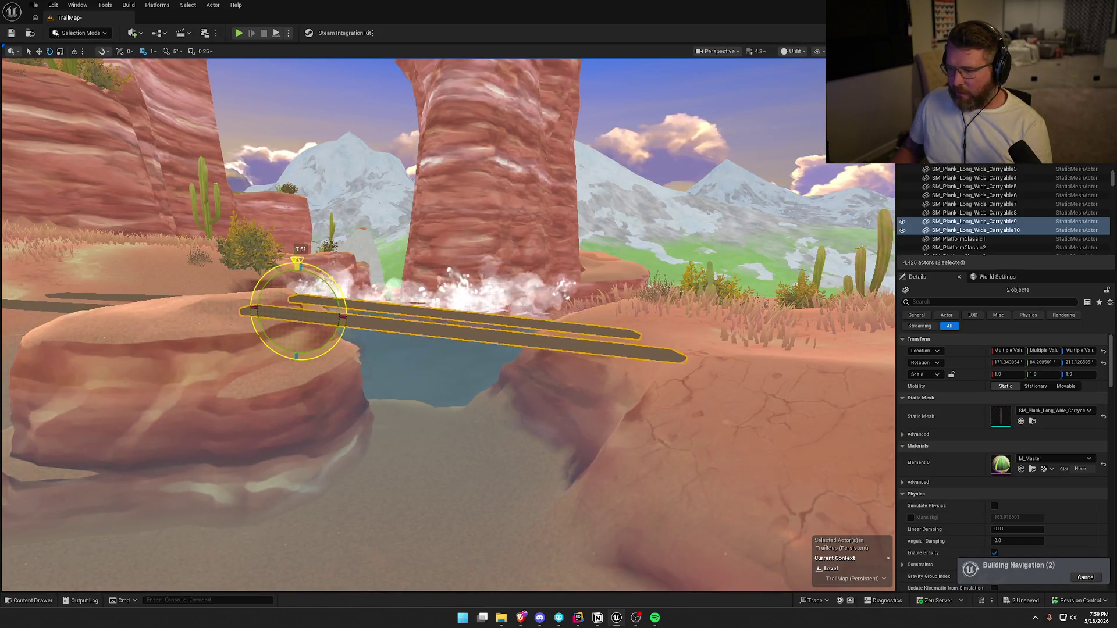
{"action": "left_click_drag", "start_coordinate": [397, 309], "coordinate": [273, 309]}
{"action": "key", "text": "f"}
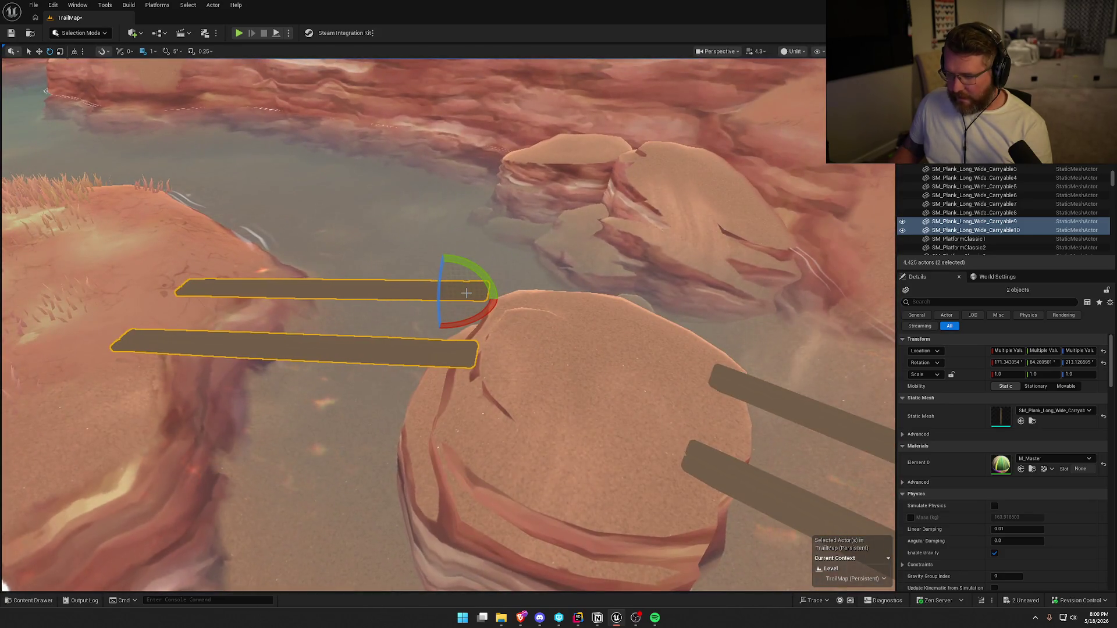
{"action": "left_click_drag", "start_coordinate": [432, 310], "coordinate": [429, 333]}
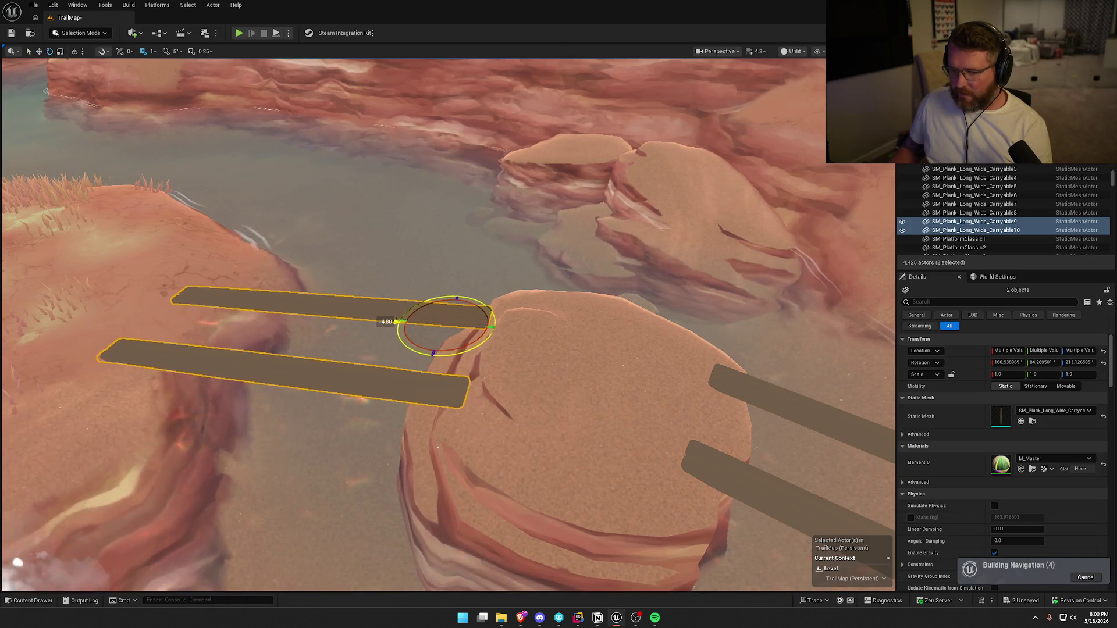
{"action": "left_click_drag", "start_coordinate": [396, 321], "coordinate": [414, 317]}
{"action": "left_click", "coordinate": [568, 283]}
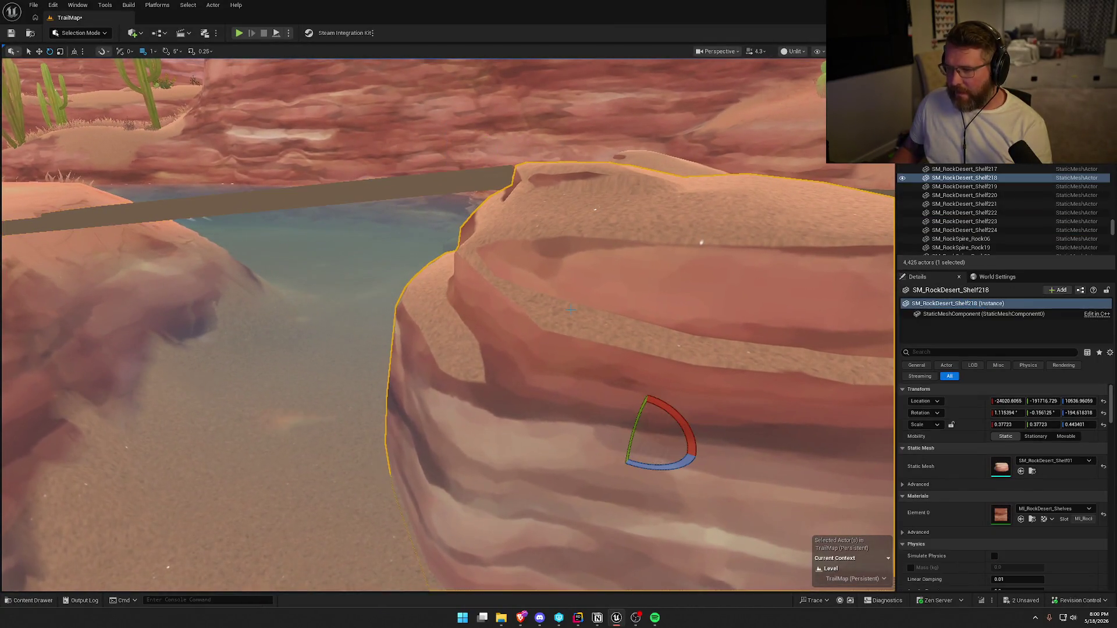
- Scale SM_RockDesert_Shelf218 wider along Y so it supports the bridge end
{"action": "key", "text": "f"}
{"action": "left_click_drag", "start_coordinate": [443, 343], "coordinate": [250, 360]}
{"action": "key", "text": "Escape"}
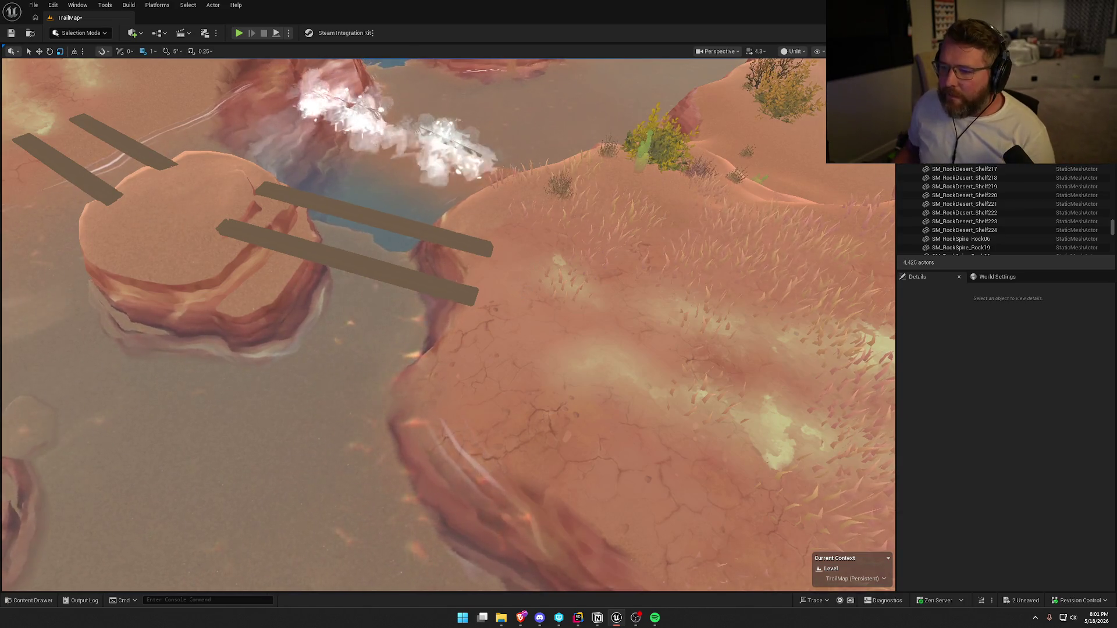
{"action": "key", "text": "w"}
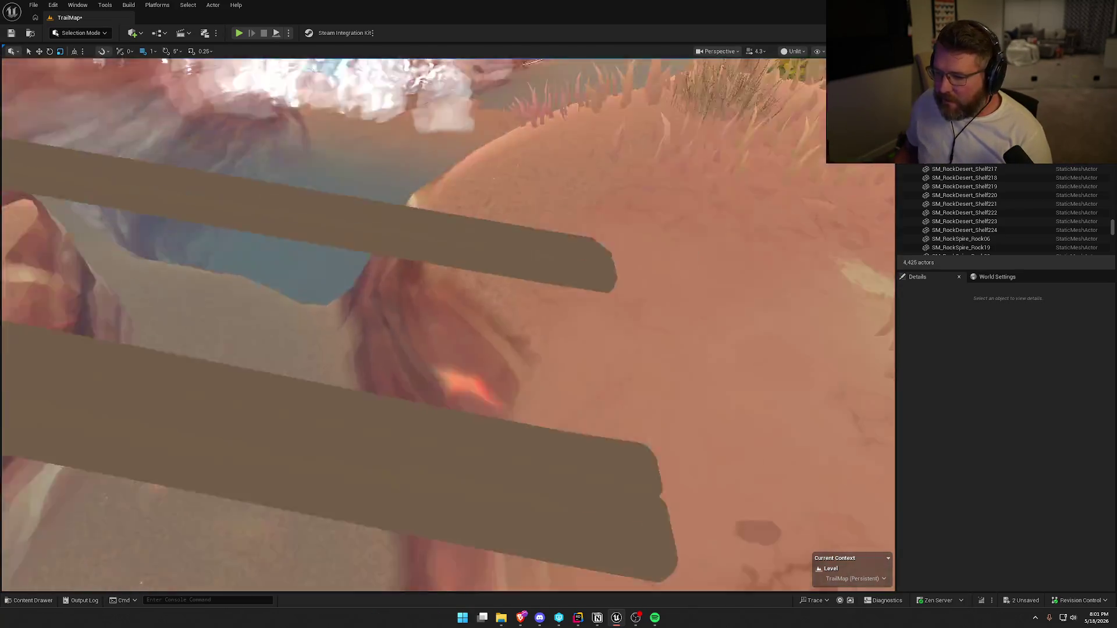
{"action": "key", "text": "s"}
{"action": "left_click", "coordinate": [78, 33]}
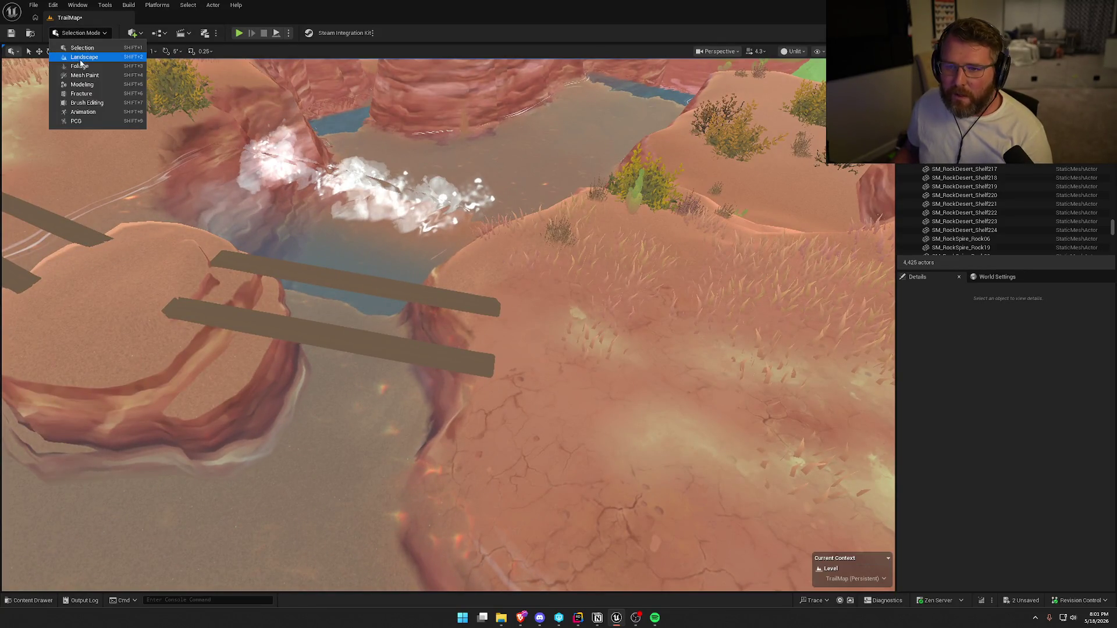
- In Landscape Mode, smooth the red foreground ridge and the trail up the canyon floor
{"action": "left_click", "coordinate": [80, 59]}
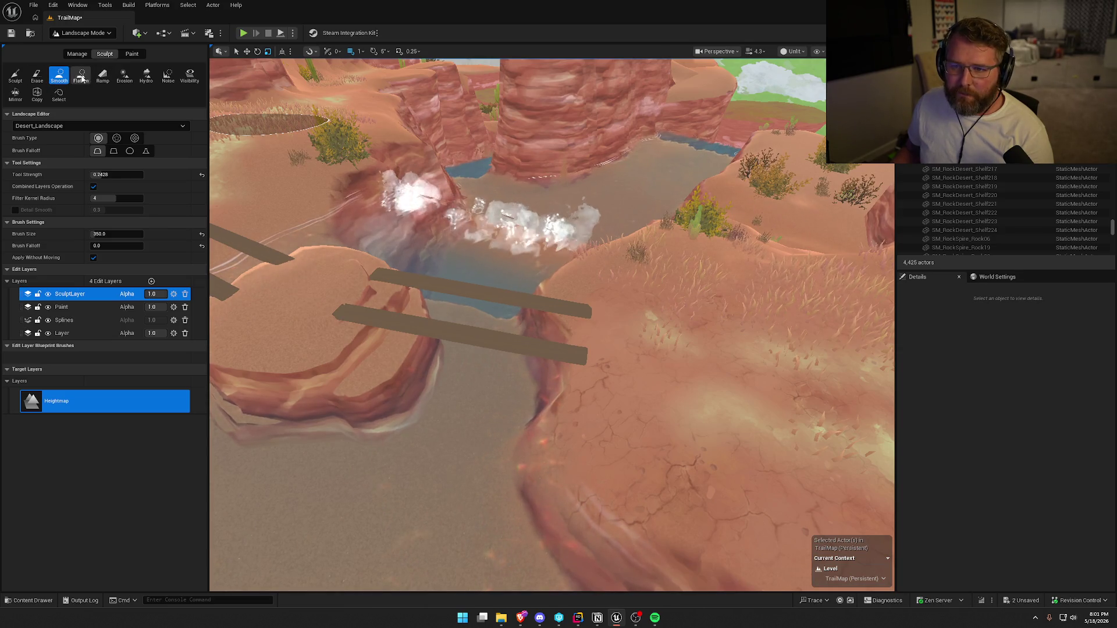
{"action": "left_click", "coordinate": [81, 76]}
{"action": "left_click_drag", "start_coordinate": [657, 321], "coordinate": [675, 372]}
{"action": "left_click", "coordinate": [58, 75]}
{"action": "mouse_move", "coordinate": [496, 385]}
{"action": "left_mouse_down"}
{"action": "mouse_move", "coordinate": [512, 424]}
{"action": "mouse_move", "coordinate": [645, 465]}
{"action": "mouse_move", "coordinate": [475, 307]}
{"action": "mouse_move", "coordinate": [484, 253]}
{"action": "mouse_move", "coordinate": [480, 348]}
{"action": "mouse_move", "coordinate": [541, 309]}
{"action": "mouse_move", "coordinate": [576, 256]}
{"action": "mouse_move", "coordinate": [471, 308]}
{"action": "mouse_move", "coordinate": [547, 249]}
{"action": "mouse_move", "coordinate": [561, 214]}
{"action": "mouse_move", "coordinate": [407, 361]}
{"action": "mouse_move", "coordinate": [436, 291]}
{"action": "mouse_move", "coordinate": [436, 314]}
{"action": "mouse_move", "coordinate": [442, 291]}
{"action": "mouse_move", "coordinate": [477, 279]}
{"action": "mouse_move", "coordinate": [512, 338]}
{"action": "left_mouse_up"}
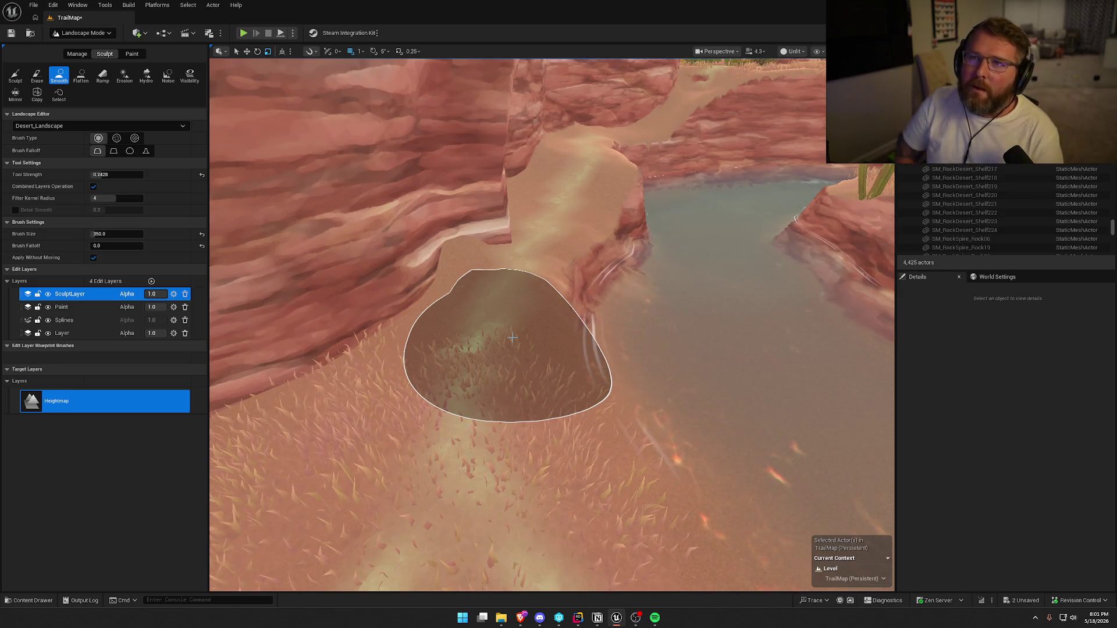
{"action": "mouse_move", "coordinate": [512, 338]}
{"action": "left_mouse_down"}
{"action": "mouse_move", "coordinate": [469, 280]}
{"action": "mouse_move", "coordinate": [499, 249]}
{"action": "mouse_move", "coordinate": [508, 211]}
{"action": "mouse_move", "coordinate": [536, 262]}
{"action": "mouse_move", "coordinate": [586, 299]}
{"action": "mouse_move", "coordinate": [561, 199]}
{"action": "left_mouse_up"}
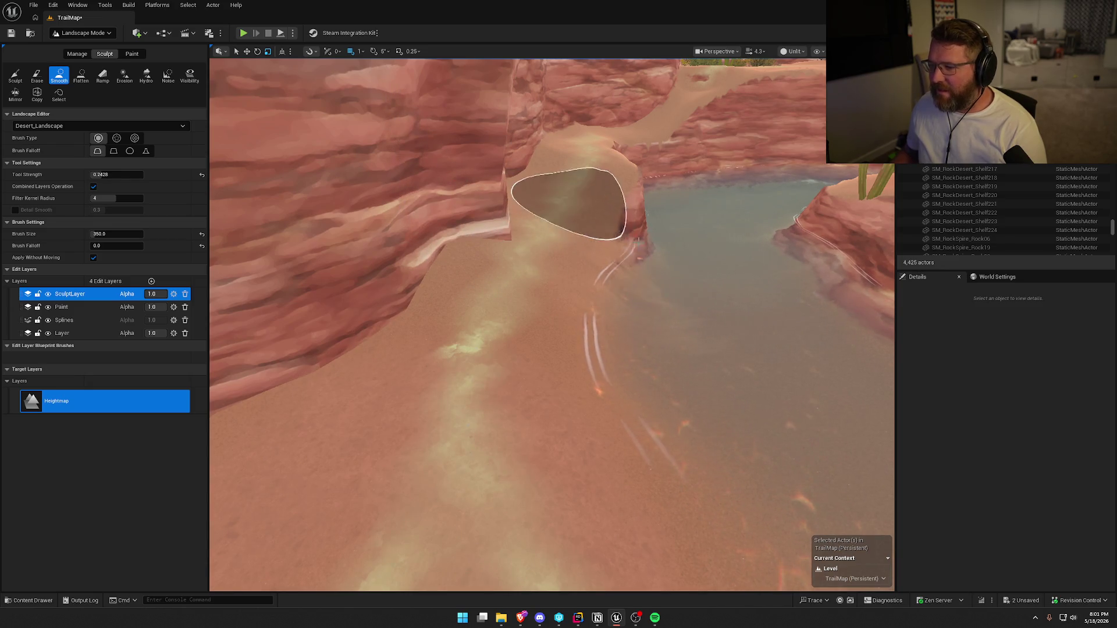
- Zoom around the canyon edge and select the Flatten sculpt tool
{"action": "scroll", "coordinate": [552, 324], "scroll_direction": "down", "scroll_amount": 3}
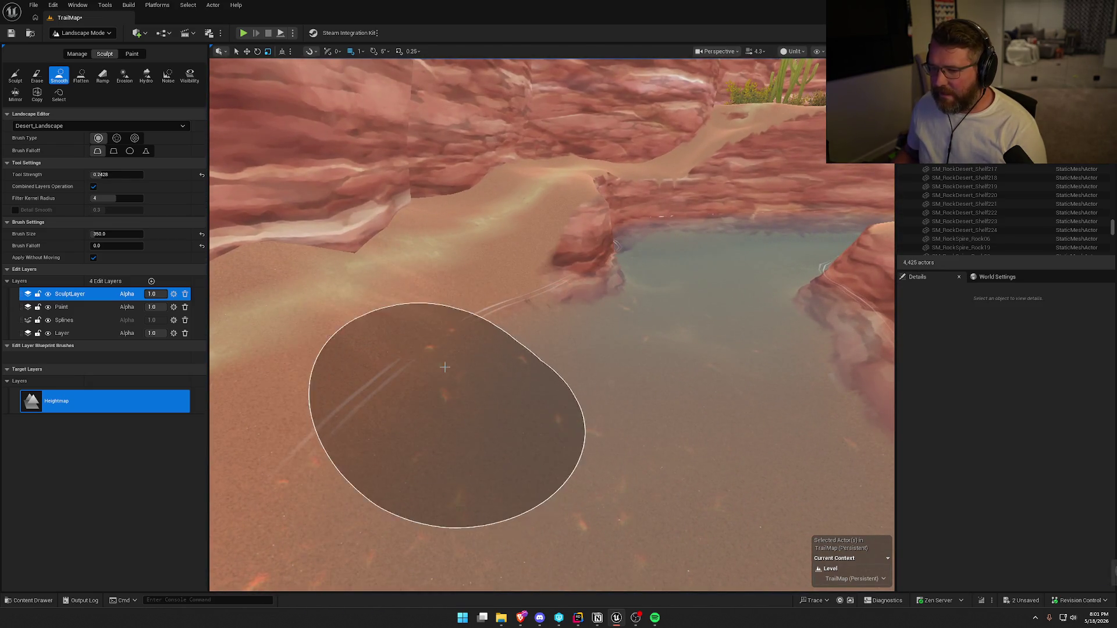
{"action": "left_click_drag", "start_coordinate": [582, 263], "coordinate": [536, 337]}
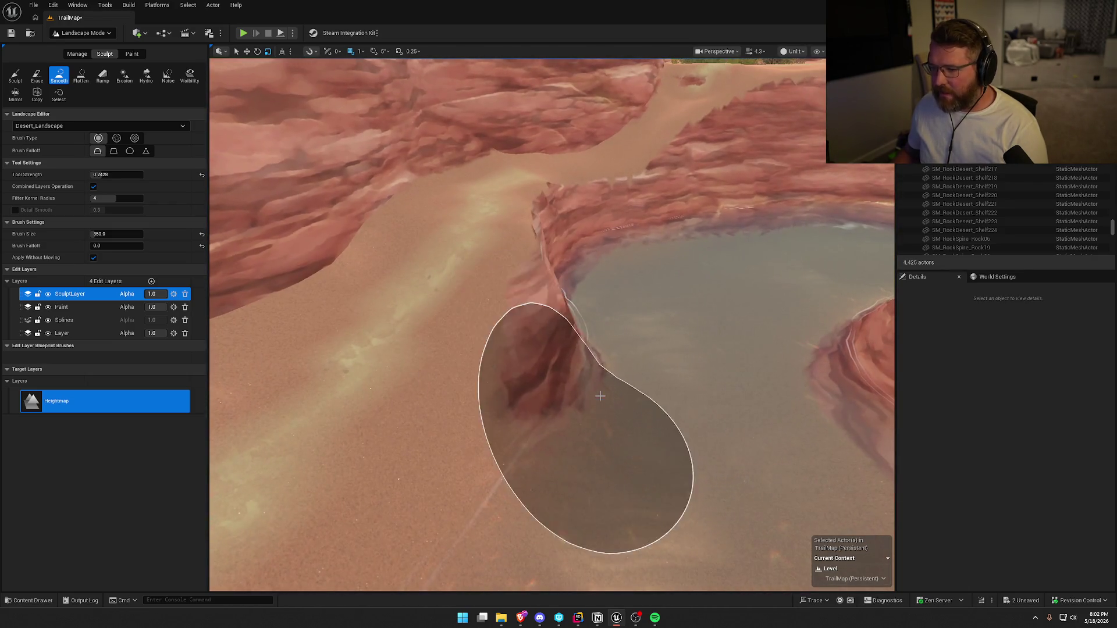
{"action": "scroll", "coordinate": [374, 224], "scroll_direction": "up", "scroll_amount": 5}
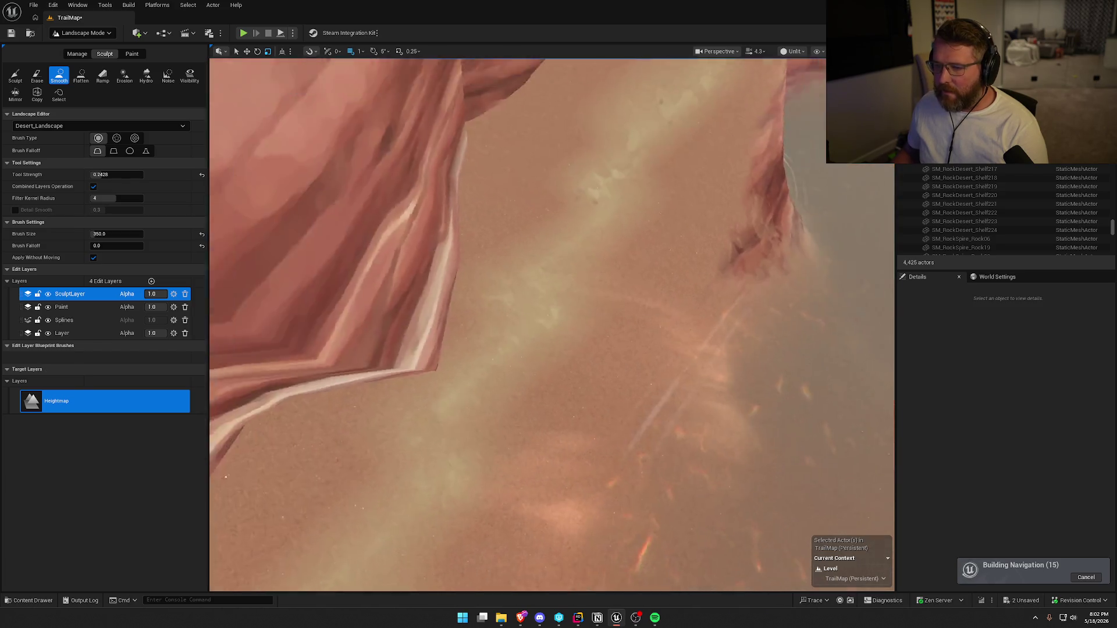
{"action": "scroll", "coordinate": [530, 169], "scroll_direction": "down", "scroll_amount": 5}
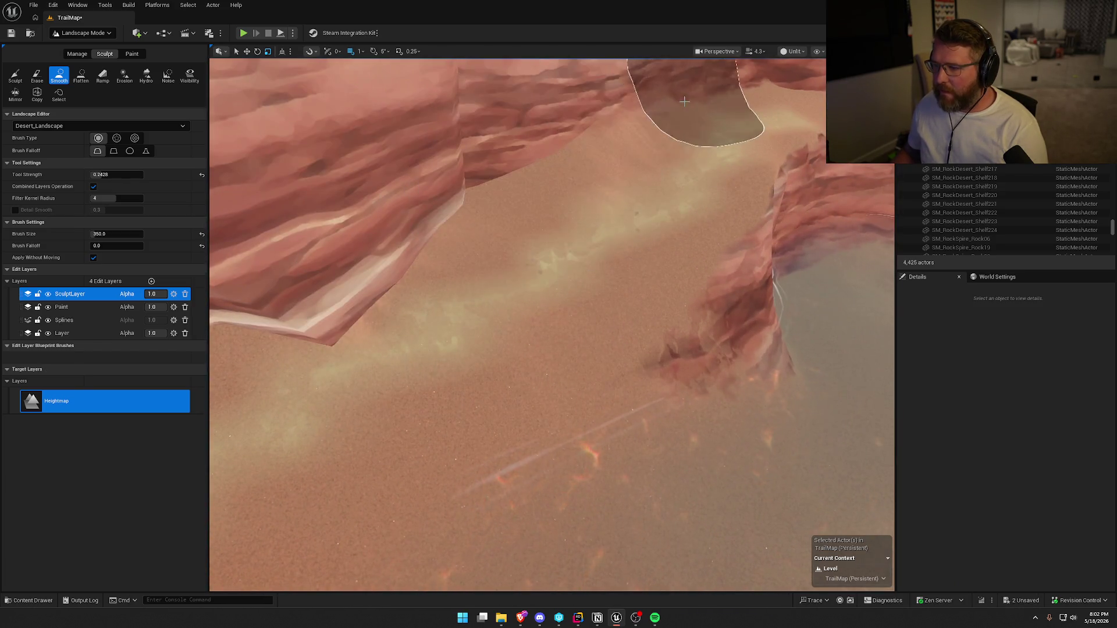
{"action": "scroll", "coordinate": [684, 102], "scroll_direction": "up", "scroll_amount": 6}
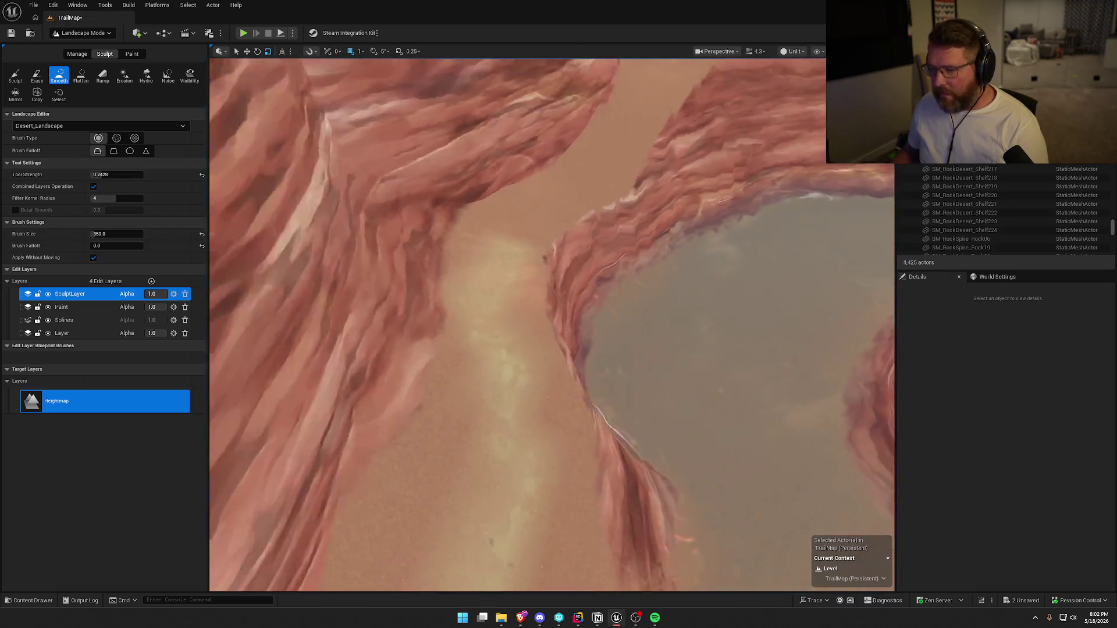
{"action": "scroll", "coordinate": [698, 175], "scroll_direction": "down", "scroll_amount": 5}
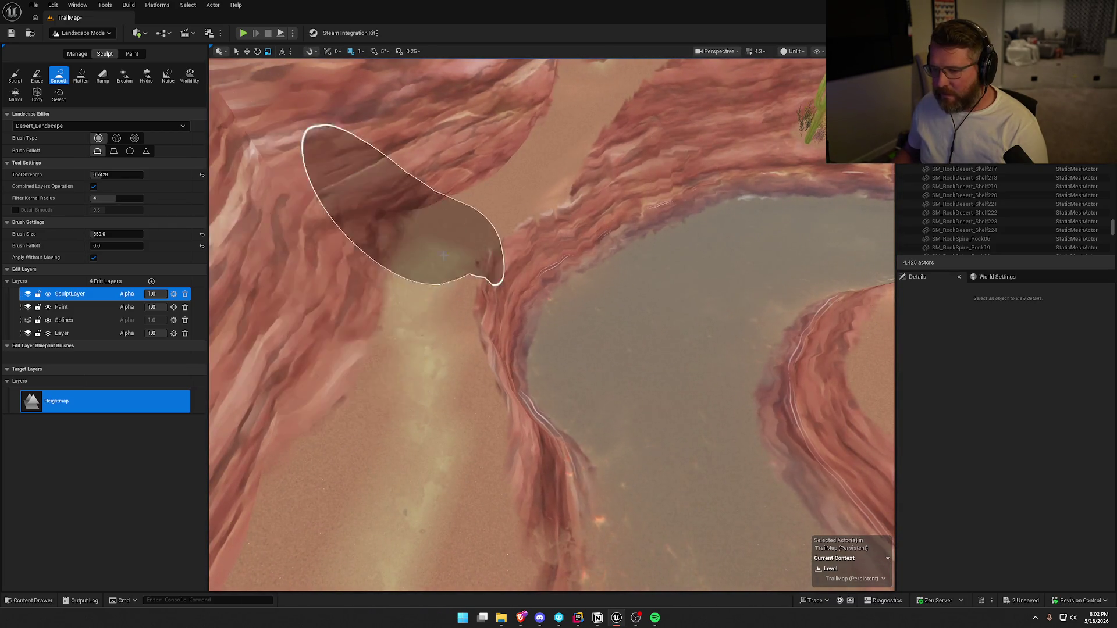
{"action": "left_click", "coordinate": [81, 75]}
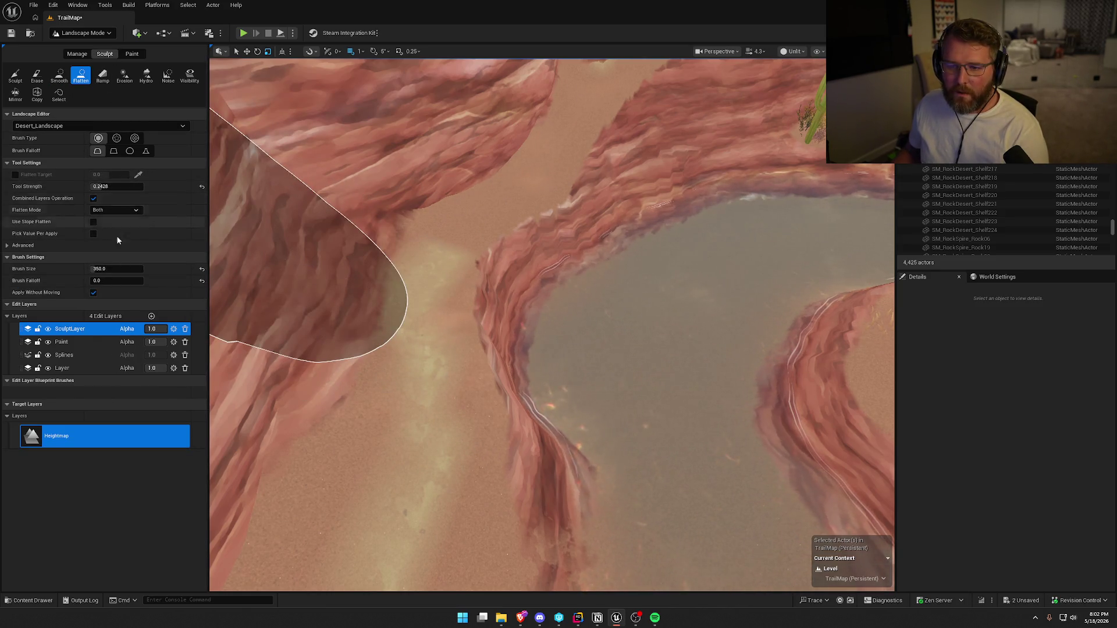
- Flatten a notch into the riverbank cliff edge at brush size 100, then pick Smooth
{"action": "type", "text": "100"}
{"action": "key", "text": "Return"}
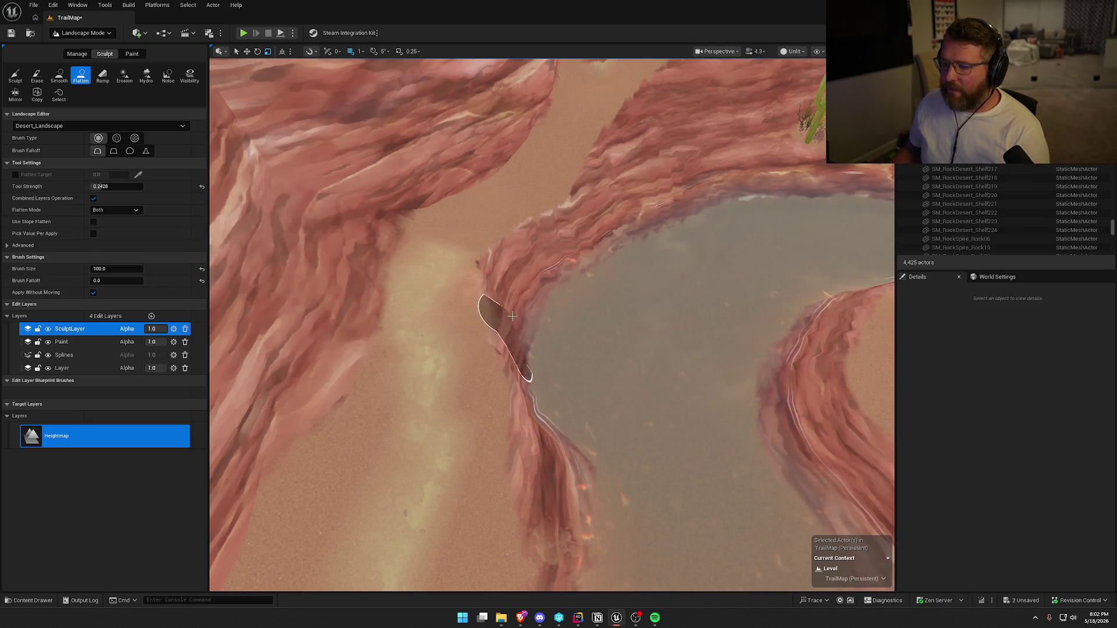
{"action": "mouse_move", "coordinate": [502, 263]}
{"action": "left_mouse_down"}
{"action": "mouse_move", "coordinate": [536, 242]}
{"action": "mouse_move", "coordinate": [512, 249]}
{"action": "mouse_move", "coordinate": [495, 302]}
{"action": "mouse_move", "coordinate": [552, 208]}
{"action": "left_mouse_up"}
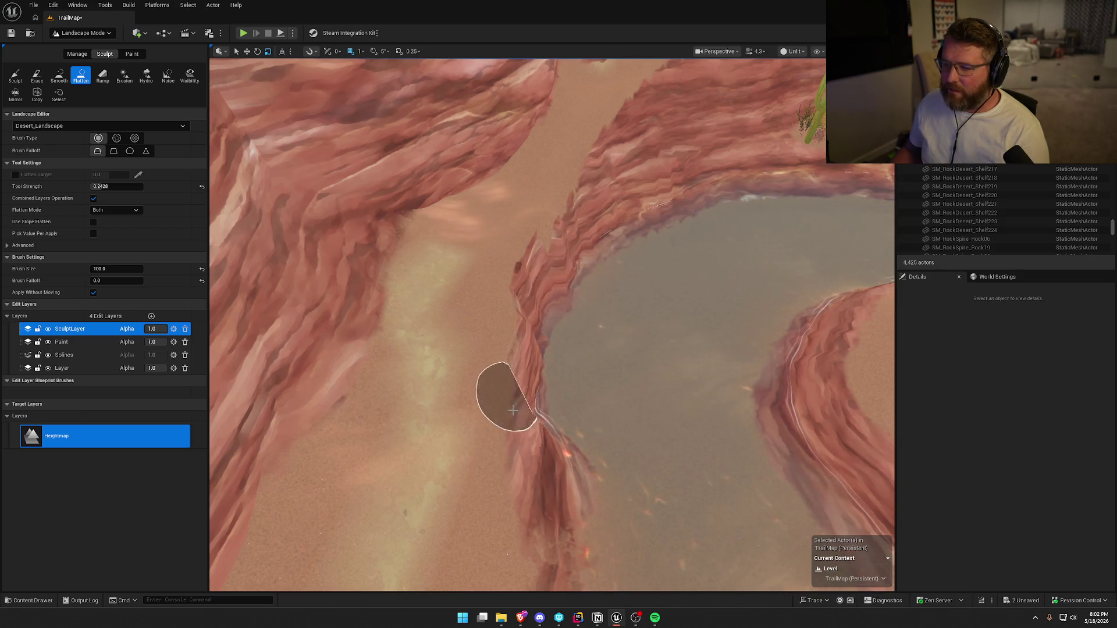
{"action": "left_click", "coordinate": [58, 79]}
- Set the Smooth brush size to 250
{"action": "left_click", "coordinate": [107, 233]}
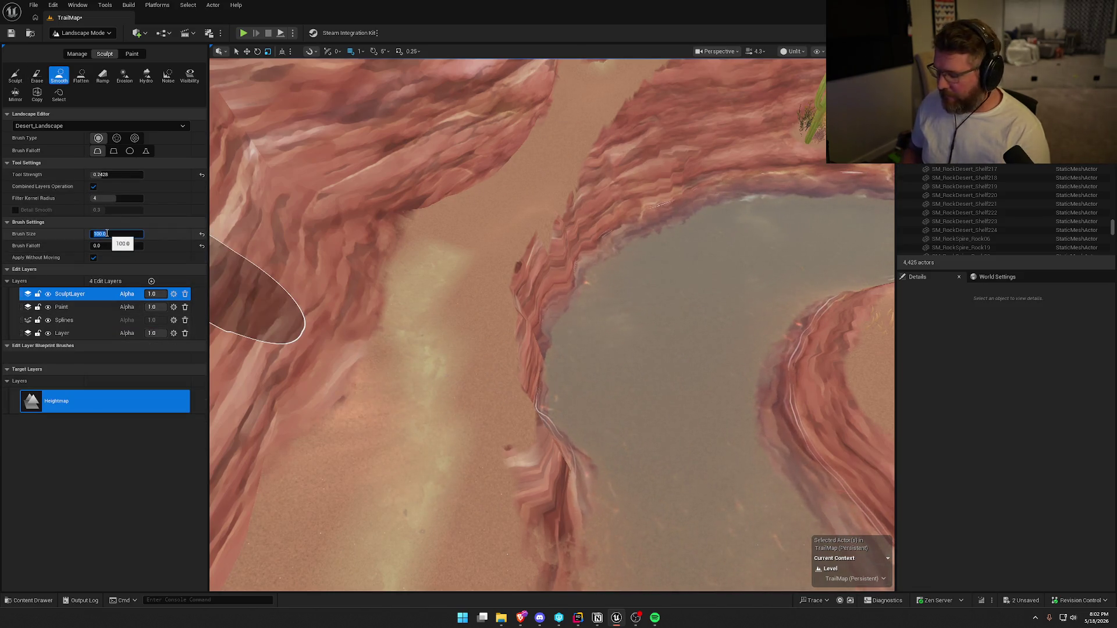
{"action": "type", "text": "300"}
{"action": "key", "text": "Return"}
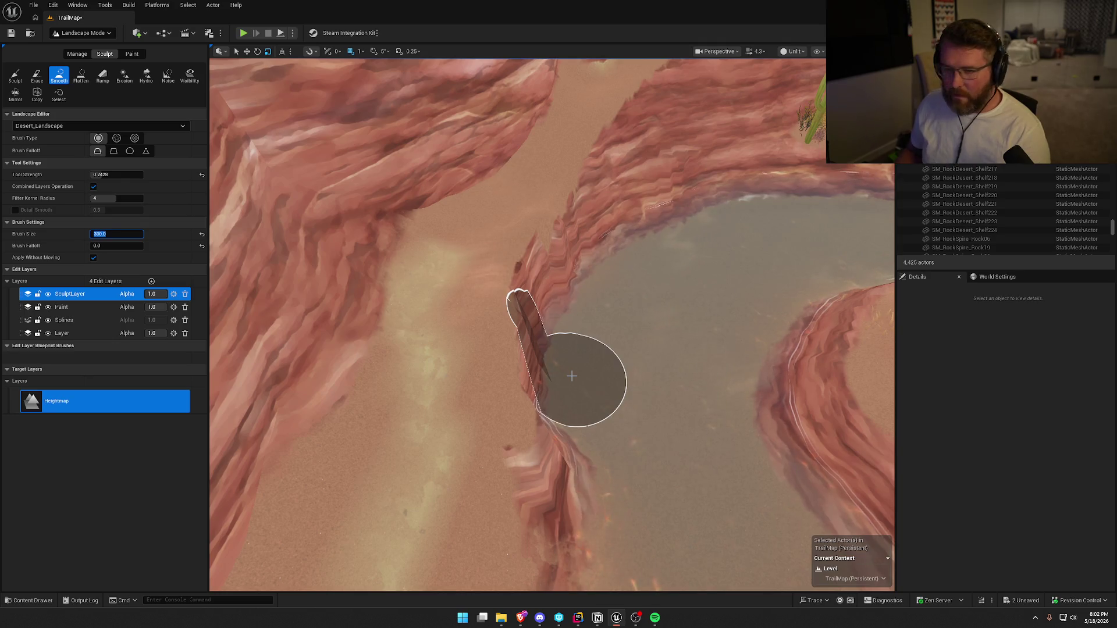
{"action": "key", "text": "Return"}
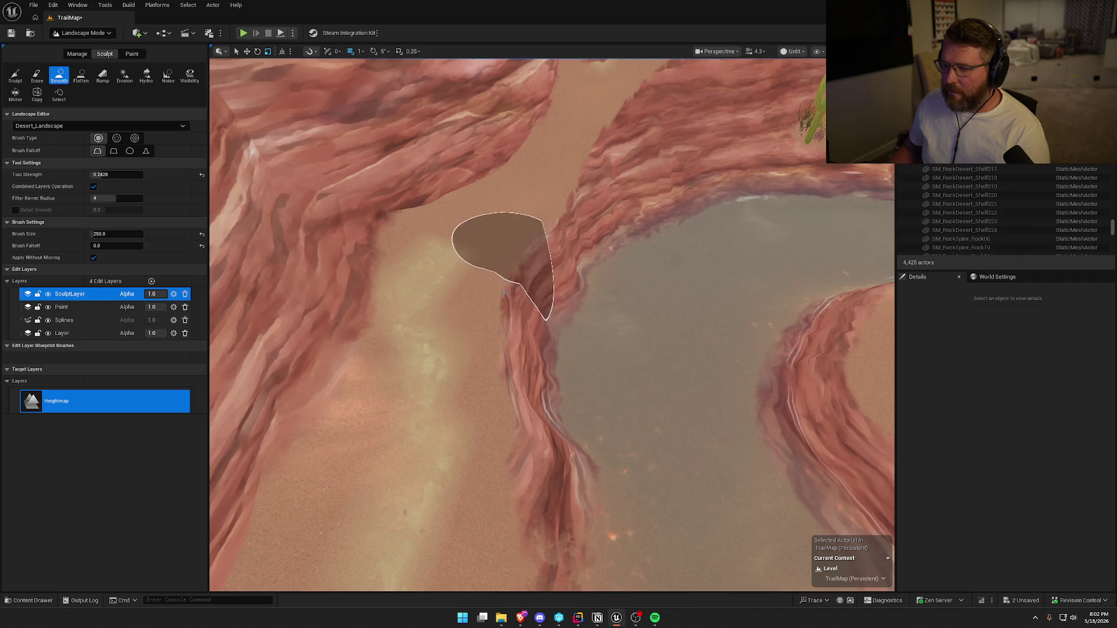
{"action": "scroll", "coordinate": [503, 250], "scroll_direction": "up", "scroll_amount": 5}
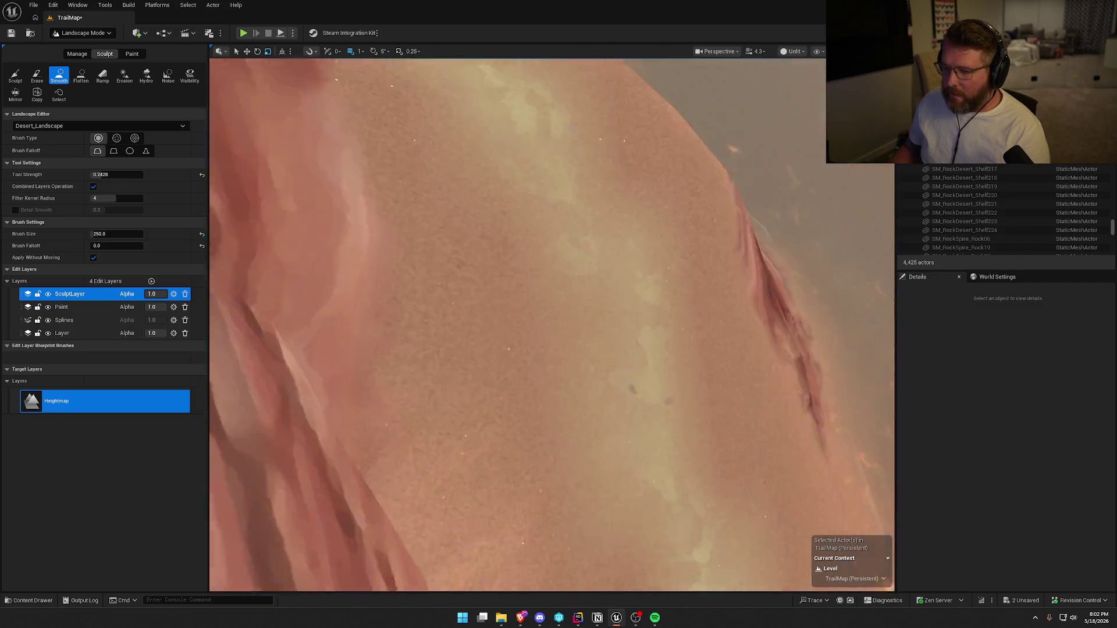
{"action": "scroll", "coordinate": [553, 326], "scroll_direction": "down", "scroll_amount": 5}
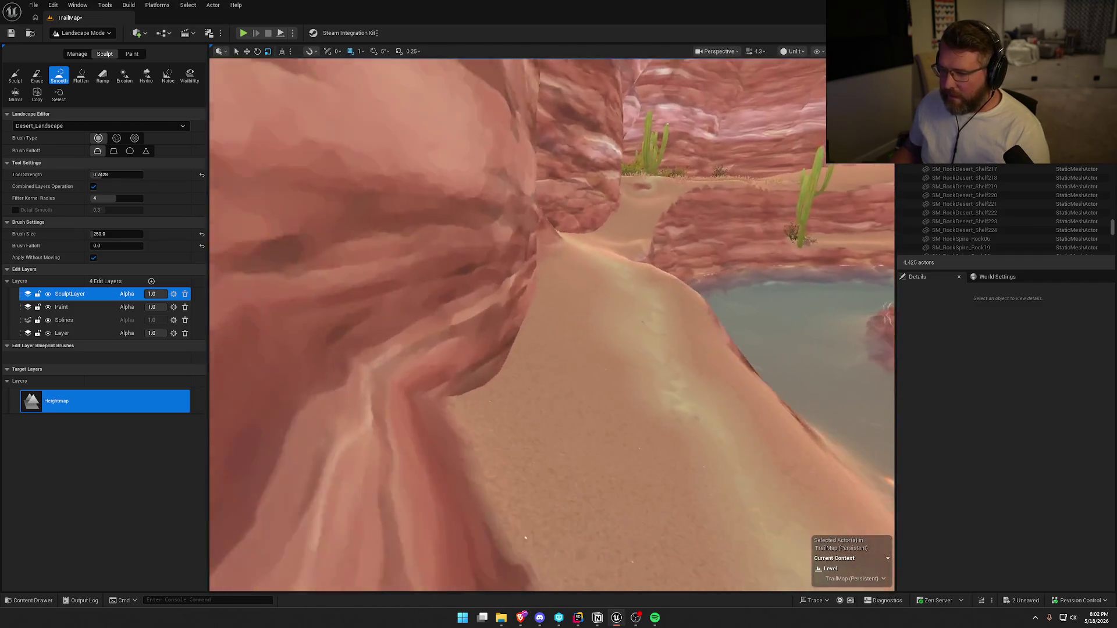
{"action": "scroll", "coordinate": [526, 304], "scroll_direction": "down", "scroll_amount": 2}
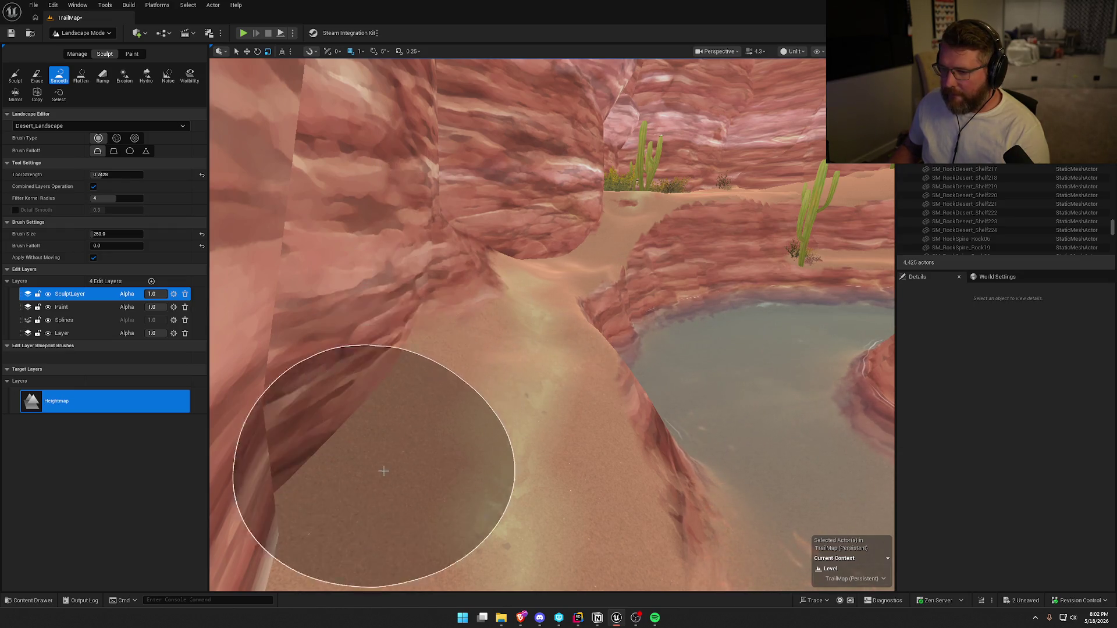
{"action": "scroll", "coordinate": [374, 448], "scroll_direction": "up", "scroll_amount": 2}
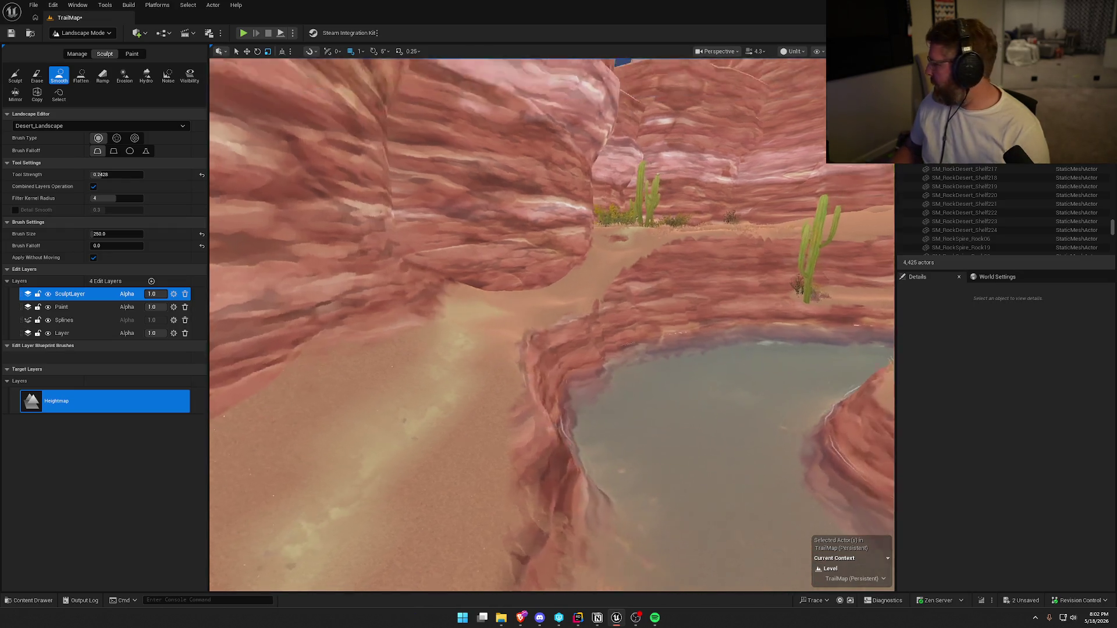
{"action": "scroll", "coordinate": [504, 386], "scroll_direction": "up", "scroll_amount": 3}
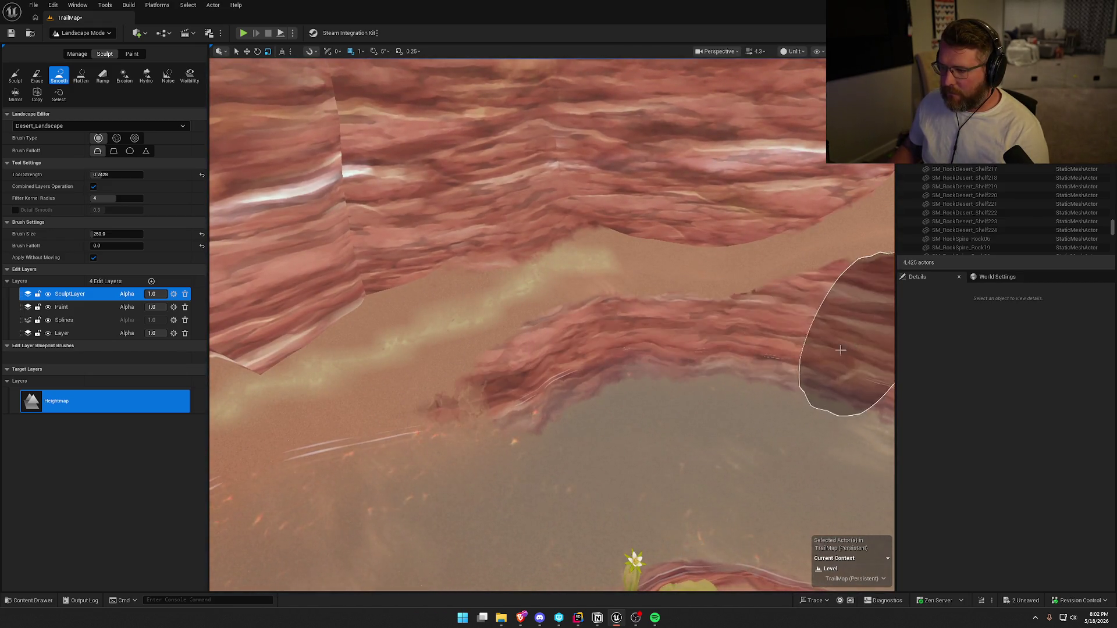
{"action": "scroll", "coordinate": [822, 312], "scroll_direction": "down", "scroll_amount": 3}
{"action": "scroll", "coordinate": [530, 393], "scroll_direction": "up", "scroll_amount": 3}
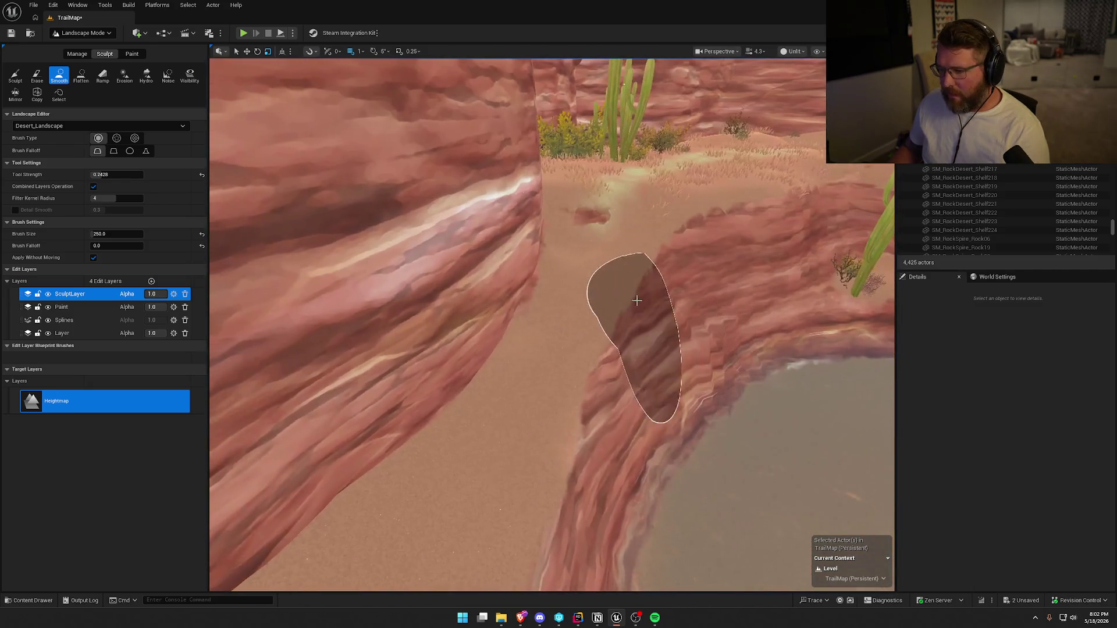
{"action": "scroll", "coordinate": [374, 494], "scroll_direction": "down", "scroll_amount": 5}
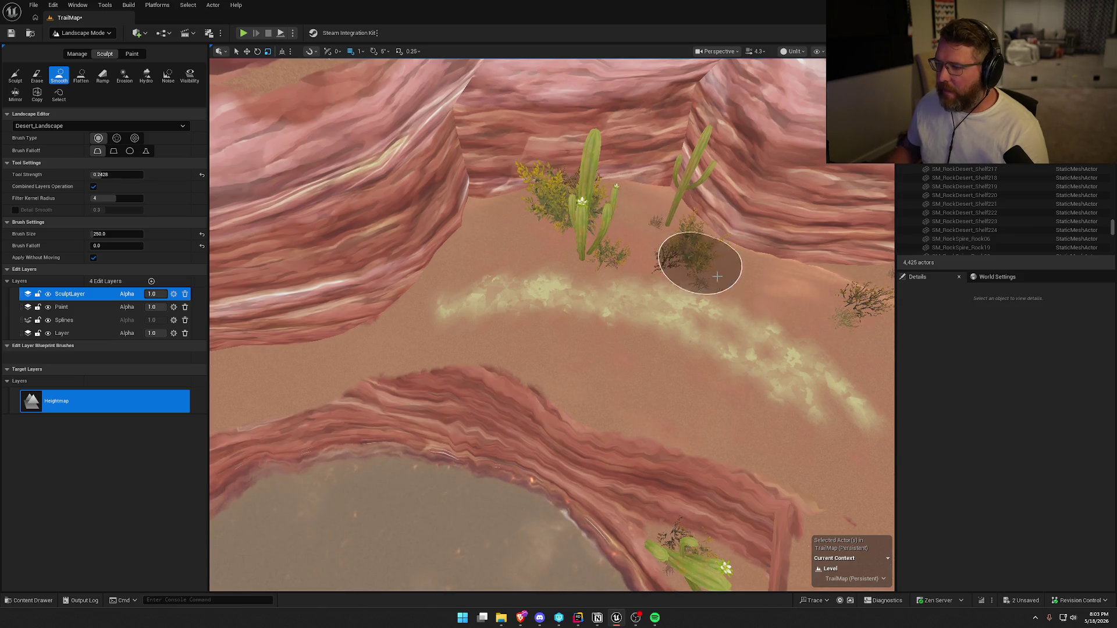
- Flatten the right canyon wall into the trail, smooth the jagged wall, and return to Selection Mode
{"action": "mouse_move", "coordinate": [563, 274]}
{"action": "left_mouse_down"}
{"action": "mouse_move", "coordinate": [454, 297]}
{"action": "mouse_move", "coordinate": [470, 243]}
{"action": "left_mouse_up"}
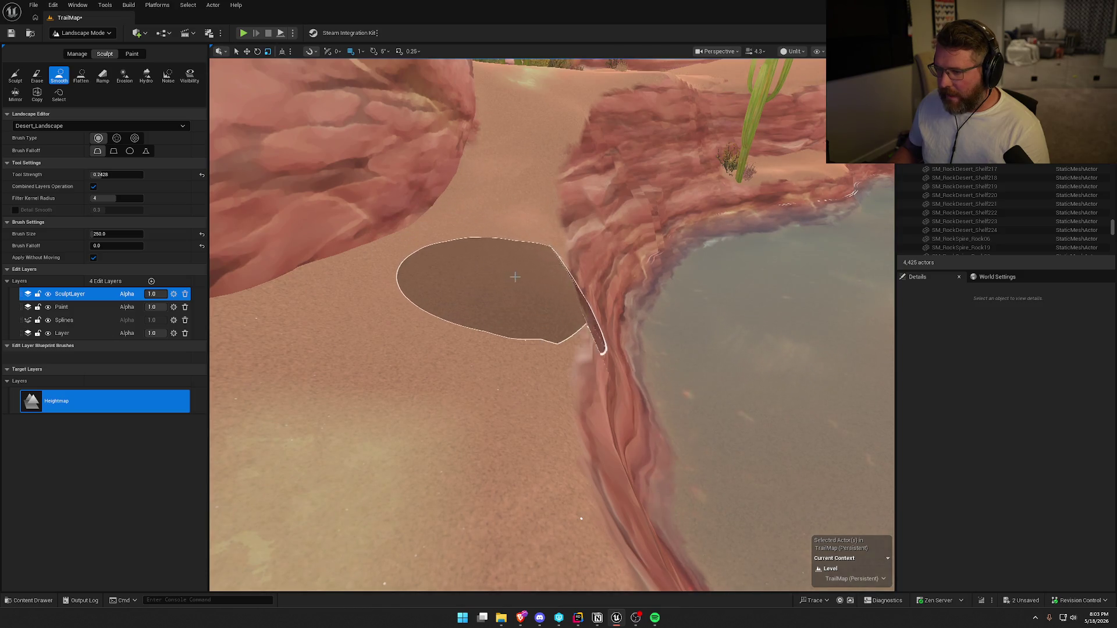
{"action": "left_click_drag", "start_coordinate": [474, 494], "coordinate": [460, 483]}
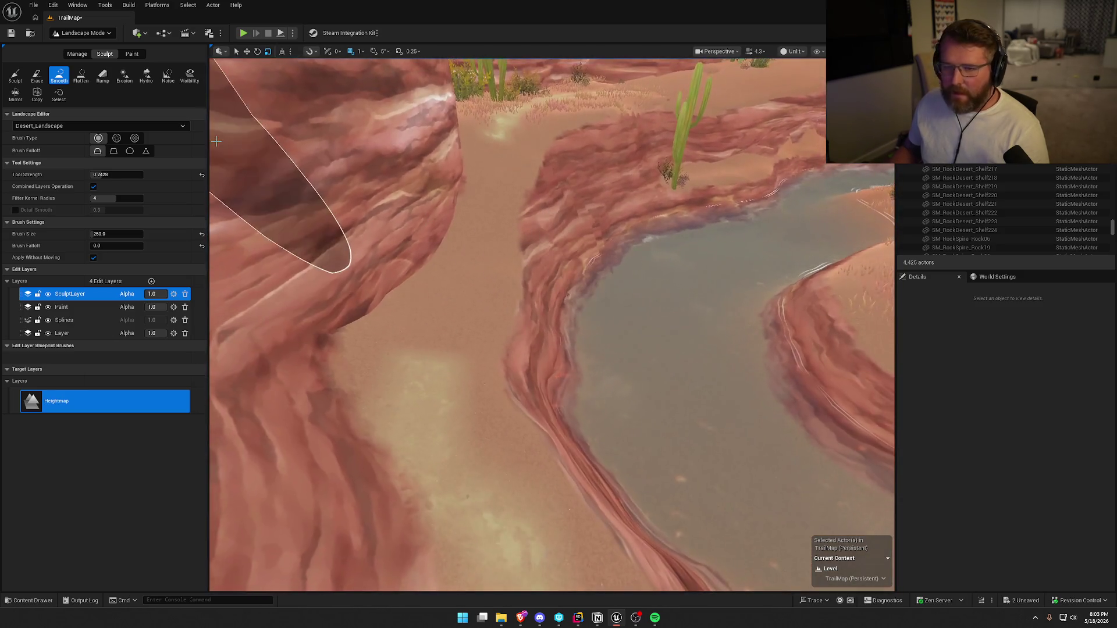
{"action": "left_click", "coordinate": [80, 75]}
{"action": "mouse_move", "coordinate": [443, 264]}
{"action": "left_mouse_down"}
{"action": "mouse_move", "coordinate": [454, 251]}
{"action": "mouse_move", "coordinate": [518, 270]}
{"action": "mouse_move", "coordinate": [536, 369]}
{"action": "mouse_move", "coordinate": [588, 395]}
{"action": "left_mouse_up"}
{"action": "left_click", "coordinate": [57, 75]}
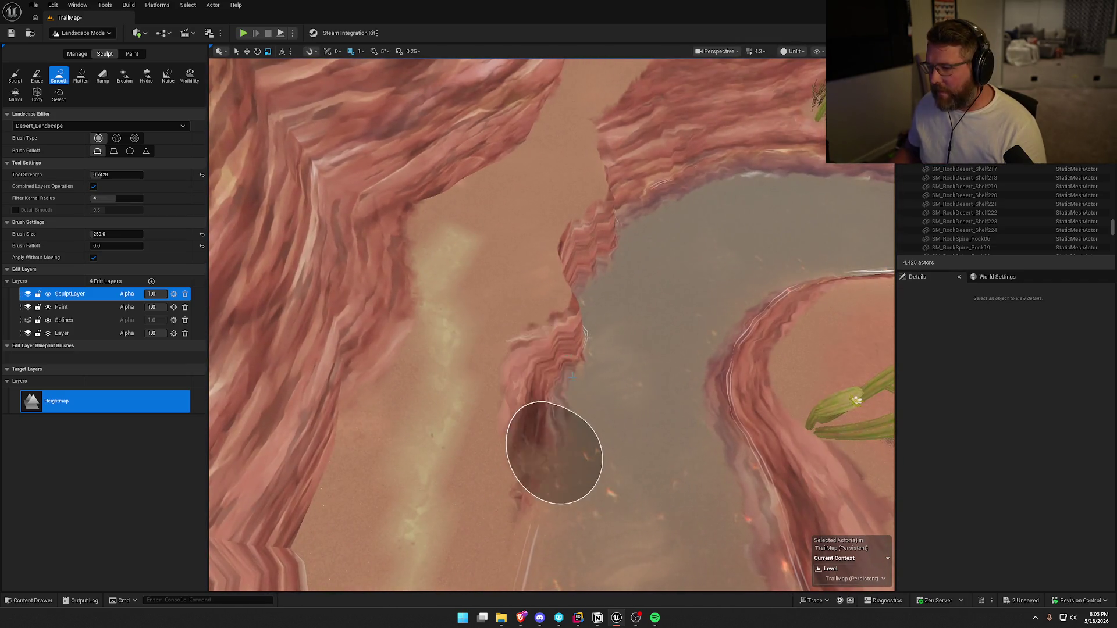
{"action": "mouse_move", "coordinate": [572, 377]}
{"action": "left_mouse_down"}
{"action": "mouse_move", "coordinate": [564, 262]}
{"action": "mouse_move", "coordinate": [581, 210]}
{"action": "mouse_move", "coordinate": [603, 226]}
{"action": "mouse_move", "coordinate": [601, 162]}
{"action": "mouse_move", "coordinate": [539, 366]}
{"action": "mouse_move", "coordinate": [529, 318]}
{"action": "left_mouse_up"}
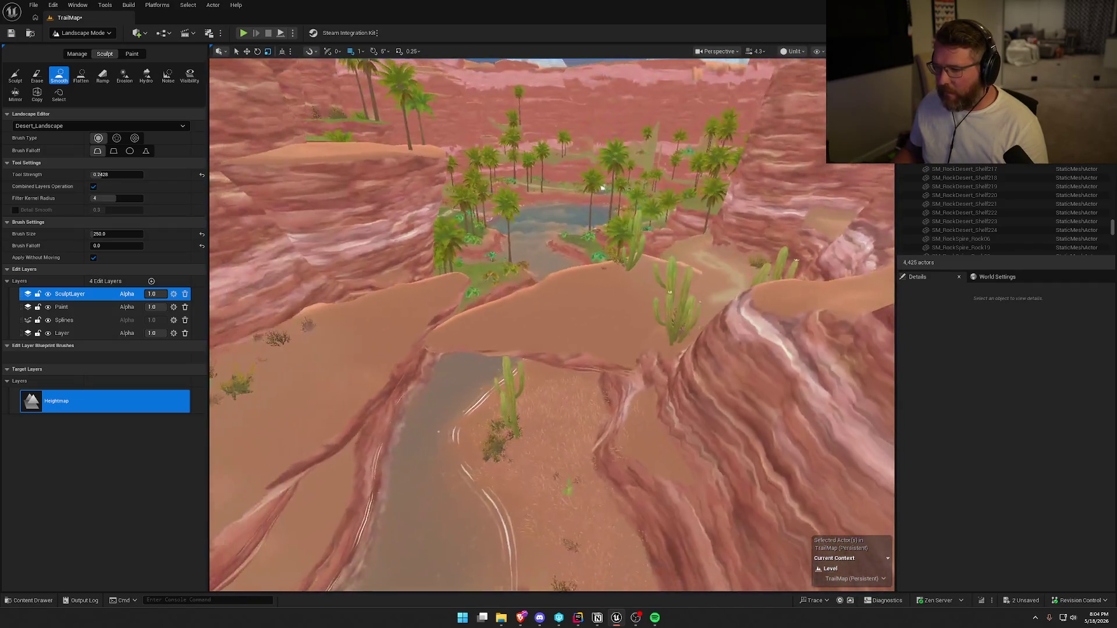
{"action": "left_click", "coordinate": [82, 33]}
{"action": "left_click", "coordinate": [75, 46]}
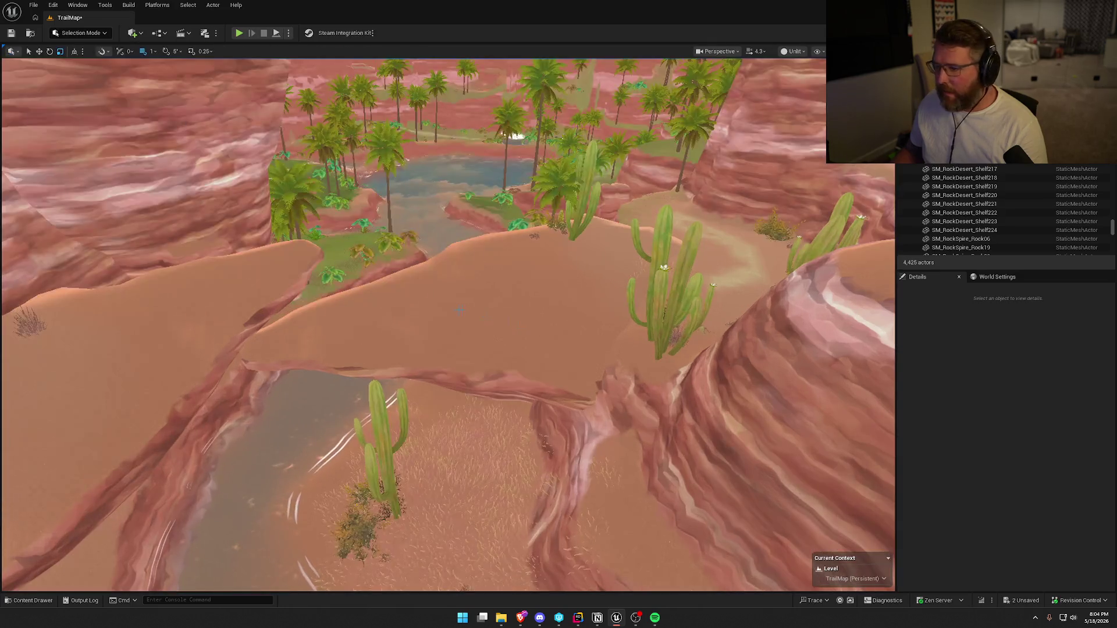
- Rotate SM_RockDesert_CliffHalf126 to a shallower tilt and pitch it a few degrees
{"action": "left_click", "coordinate": [459, 310]}
{"action": "key", "text": "e"}
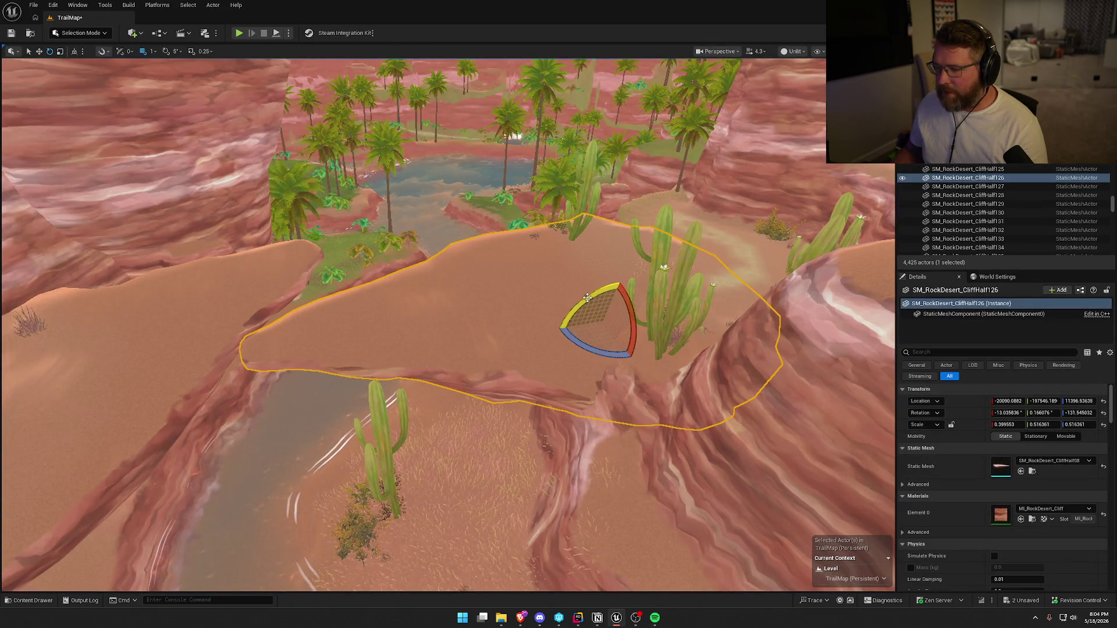
{"action": "left_click_drag", "start_coordinate": [587, 298], "coordinate": [616, 282]}
{"action": "mouse_move", "coordinate": [582, 323]}
{"action": "left_mouse_down"}
{"action": "mouse_move", "coordinate": [543, 327]}
{"action": "mouse_move", "coordinate": [599, 303]}
{"action": "left_mouse_up"}
- Widen CliffHalf125 and tilt it to roughly 9.7°, 3.3°, 22.9°
{"action": "key", "text": "r"}
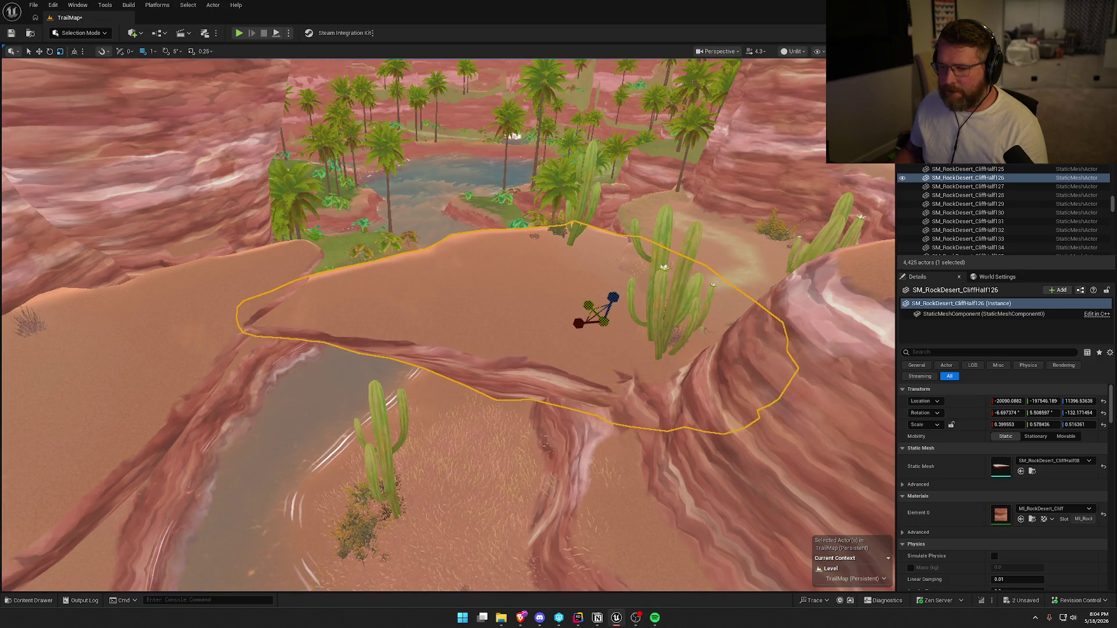
{"action": "double_click", "coordinate": [968, 169]}
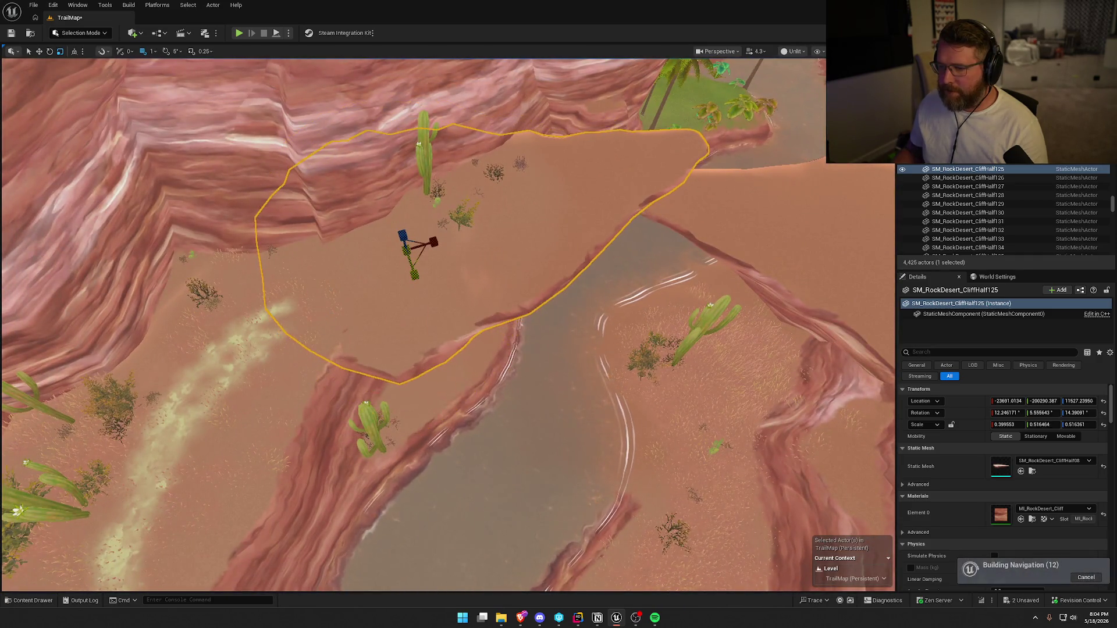
{"action": "left_click_drag", "start_coordinate": [414, 274], "coordinate": [414, 283]}
{"action": "key", "text": "e"}
{"action": "mouse_move", "coordinate": [449, 243]}
{"action": "left_mouse_down"}
{"action": "mouse_move", "coordinate": [469, 242]}
{"action": "mouse_move", "coordinate": [419, 226]}
{"action": "left_mouse_up"}
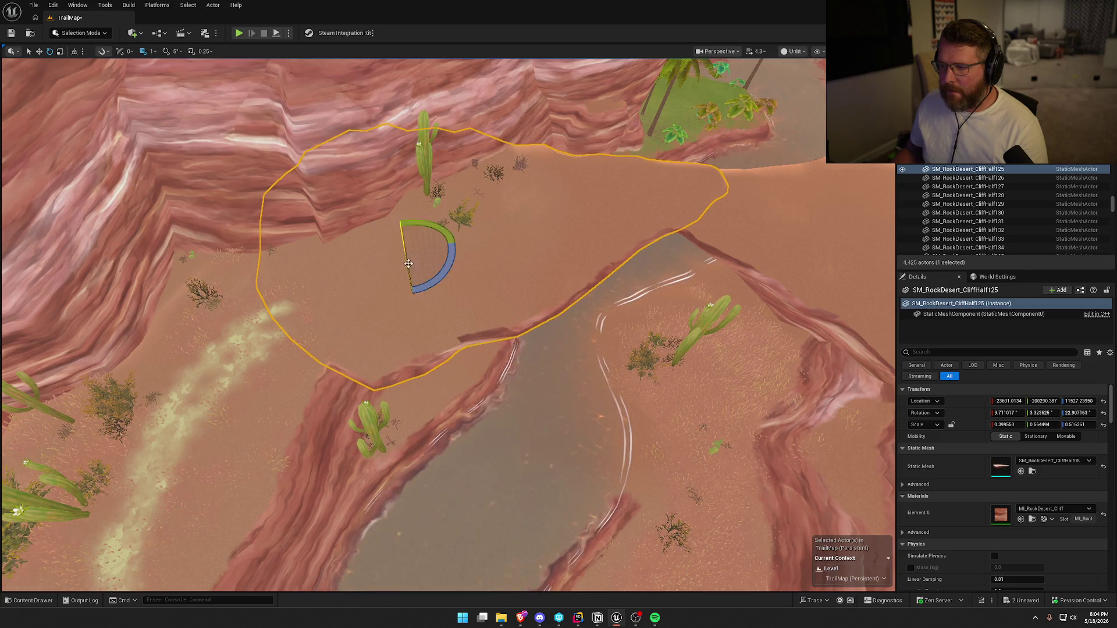
{"action": "key", "text": "Escape"}
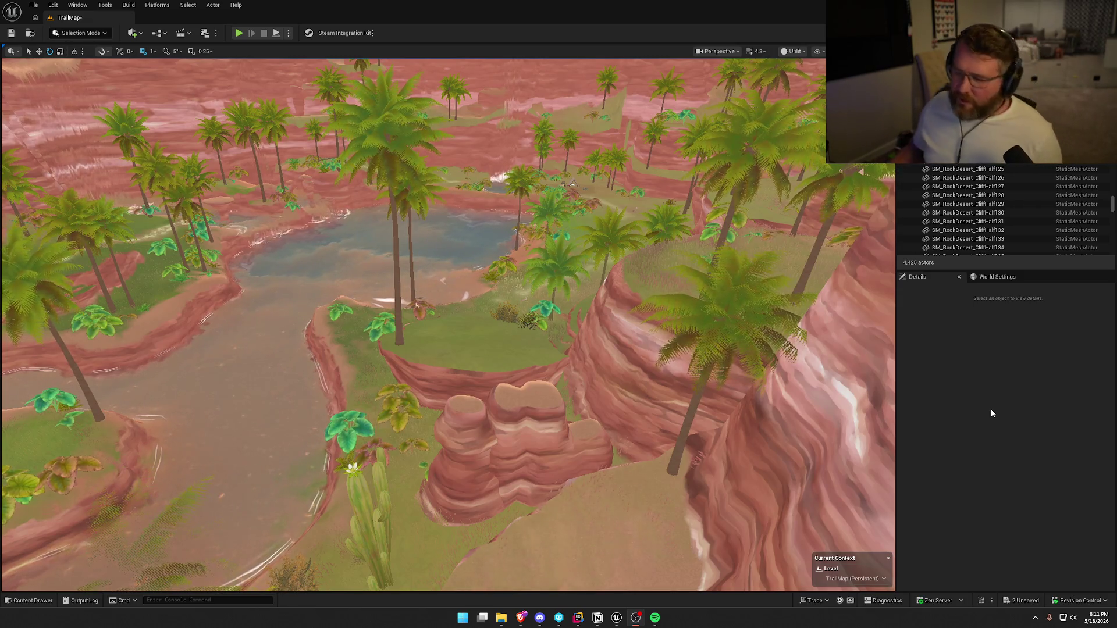
{"action": "left_click_drag", "start_coordinate": [861, 418], "coordinate": [861, 290]}
- Frame and select the hoodoo pillars HoodooCliff71 and HoodooCliff72 in the canyon
{"action": "mouse_move", "coordinate": [587, 368]}
{"action": "left_mouse_down"}
{"action": "mouse_move", "coordinate": [579, 375]}
{"action": "mouse_move", "coordinate": [586, 367]}
{"action": "left_mouse_up"}
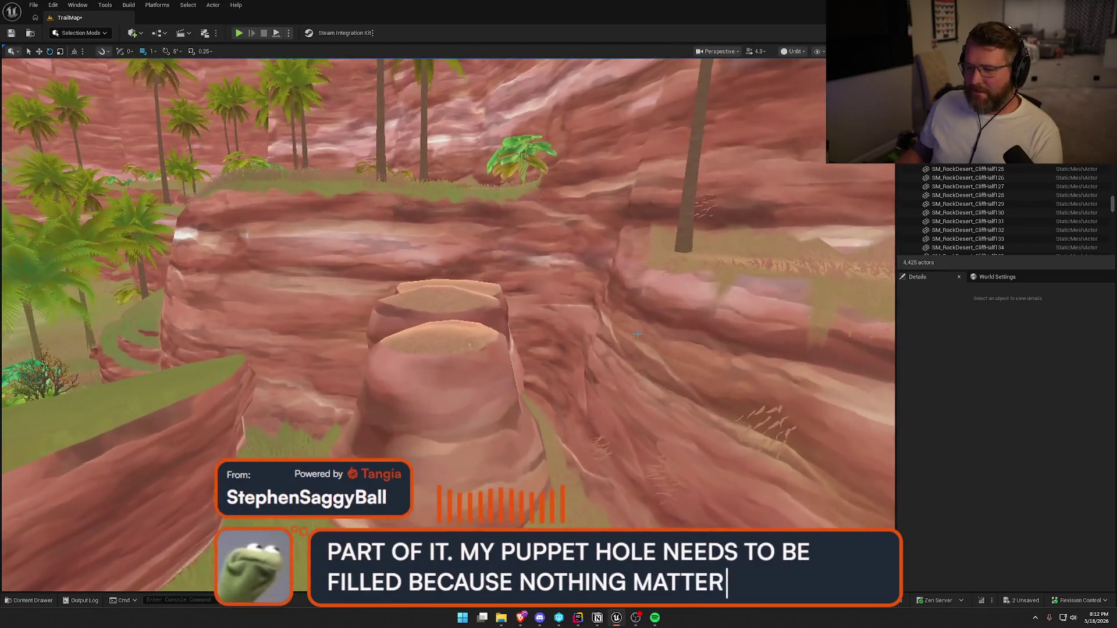
{"action": "left_click", "coordinate": [439, 349]}
- Lower both HoodooCliff pillars slightly along Z into the canyon floor, then deselect them
{"action": "left_click", "coordinate": [464, 289], "text": "ctrl"}
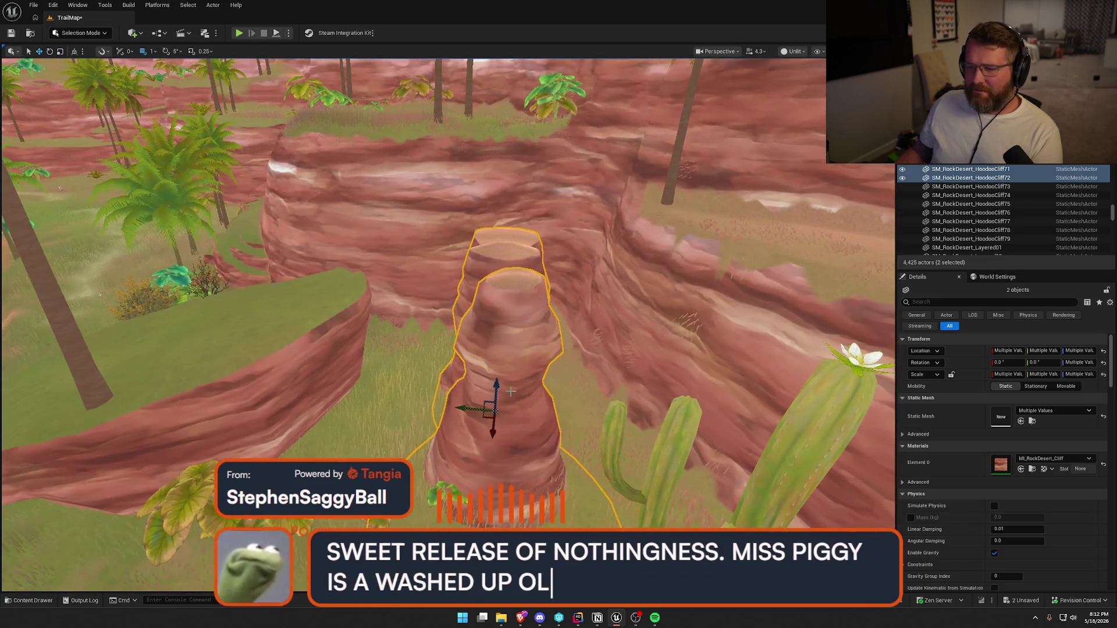
{"action": "left_click_drag", "start_coordinate": [511, 392], "coordinate": [505, 405]}
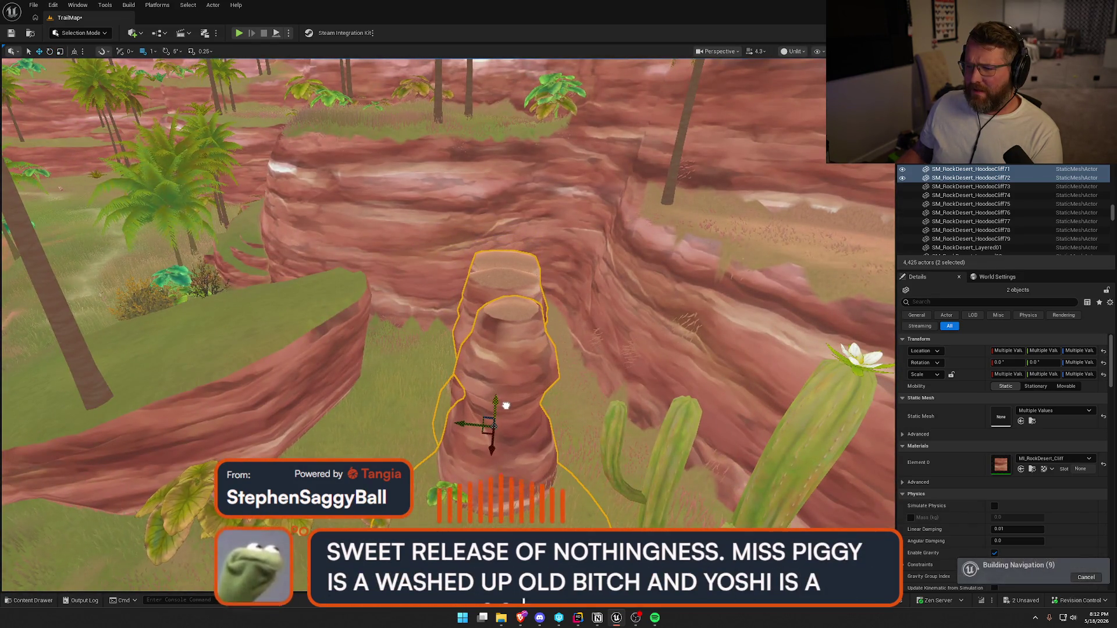
{"action": "key", "text": "Escape"}
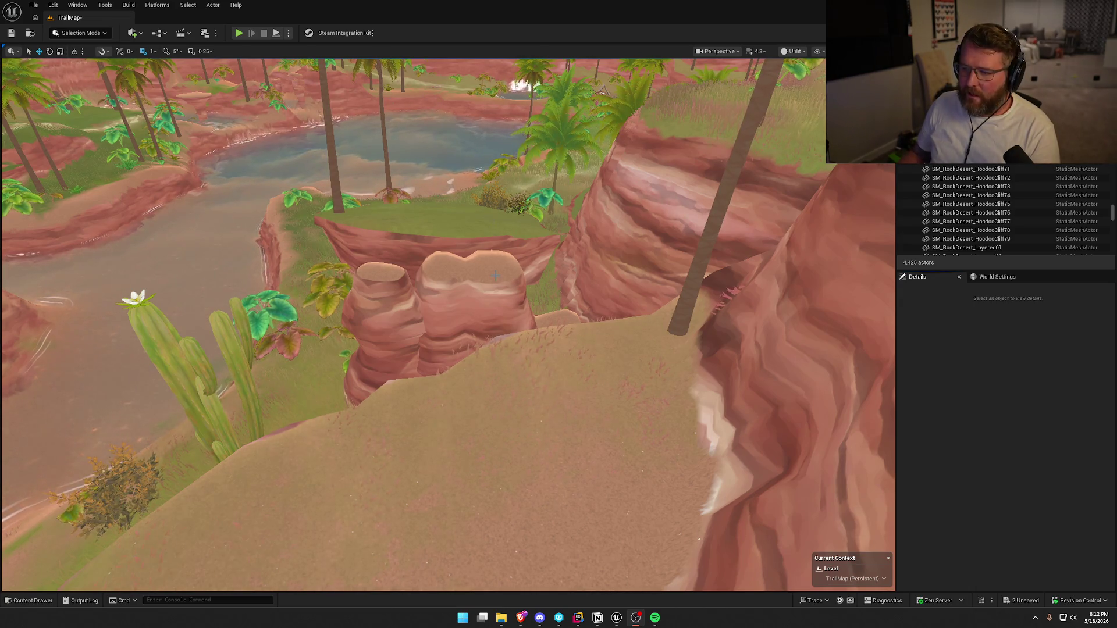
{"action": "key", "text": "w"}
{"action": "key", "text": "w"}
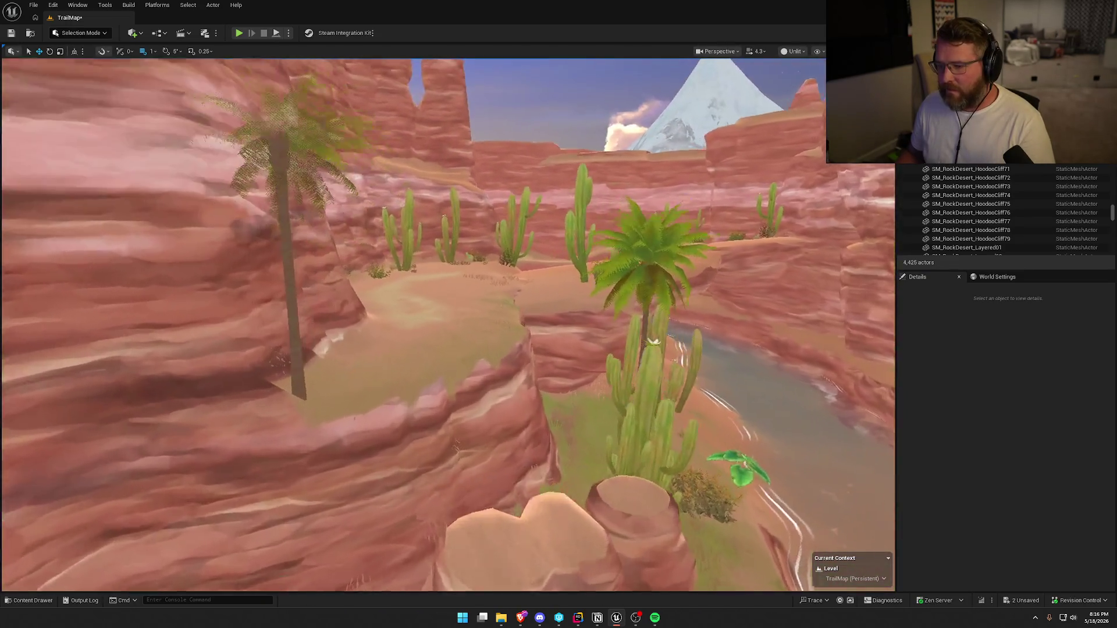
{"action": "key", "text": "w"}
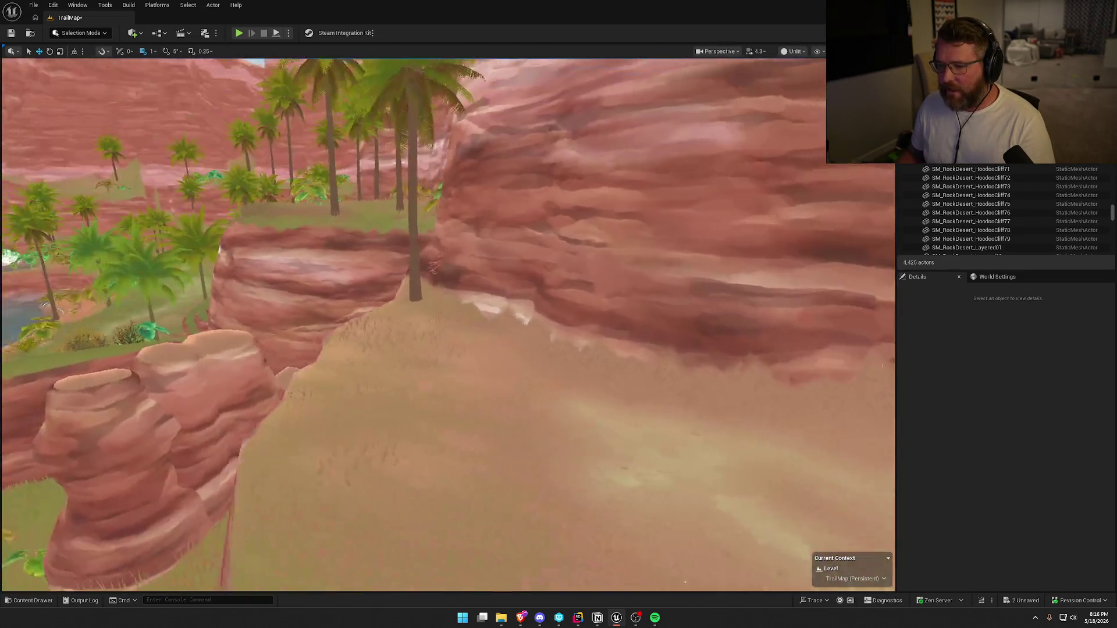
- In Landscape Mode, smooth the rough right cliff slope beside the hoodoos
{"action": "key", "text": "w"}
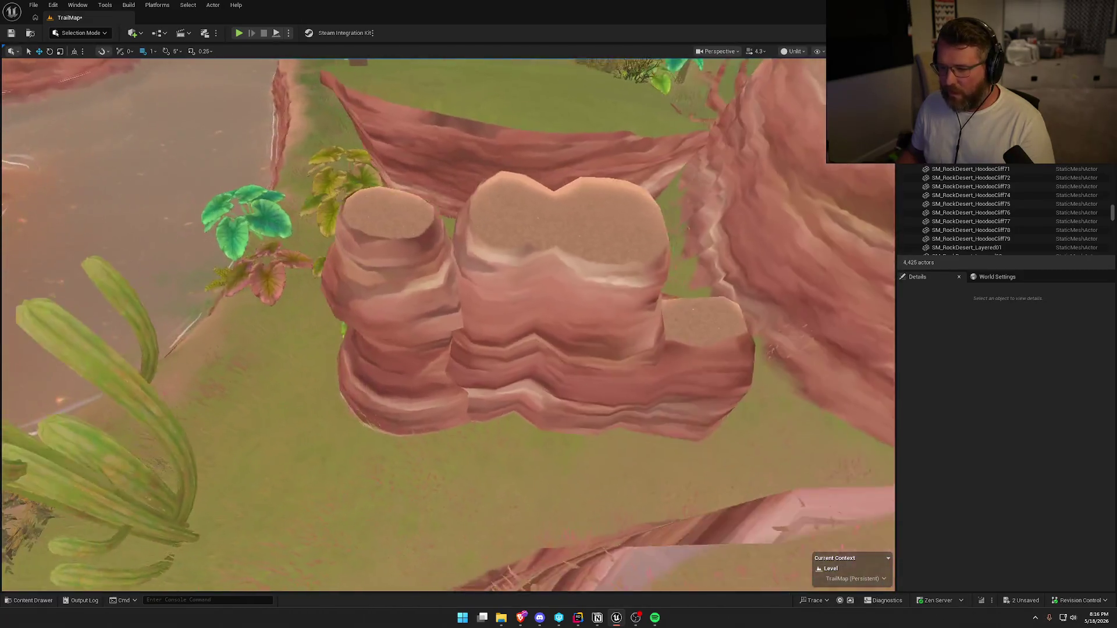
{"action": "key", "text": "w"}
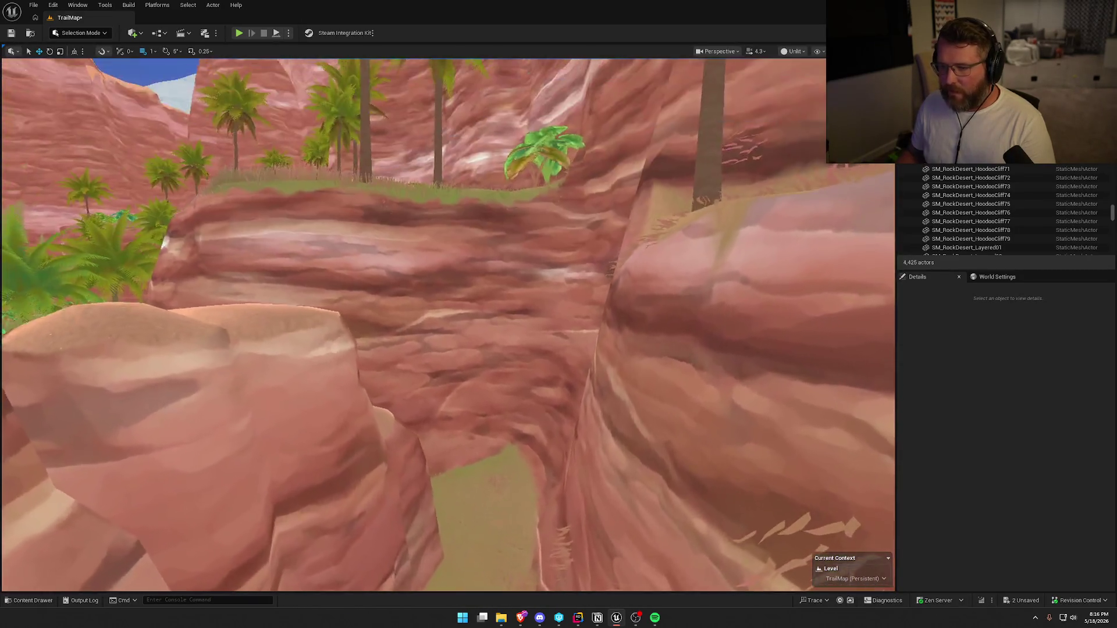
{"action": "key", "text": "w"}
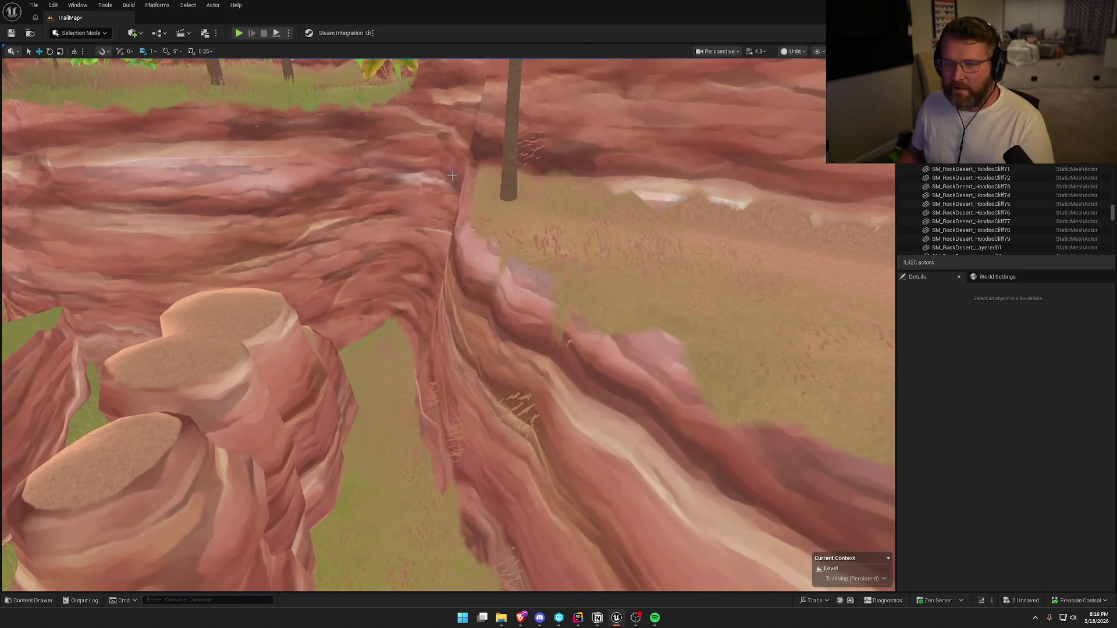
{"action": "left_click", "coordinate": [76, 32]}
{"action": "left_click", "coordinate": [72, 65]}
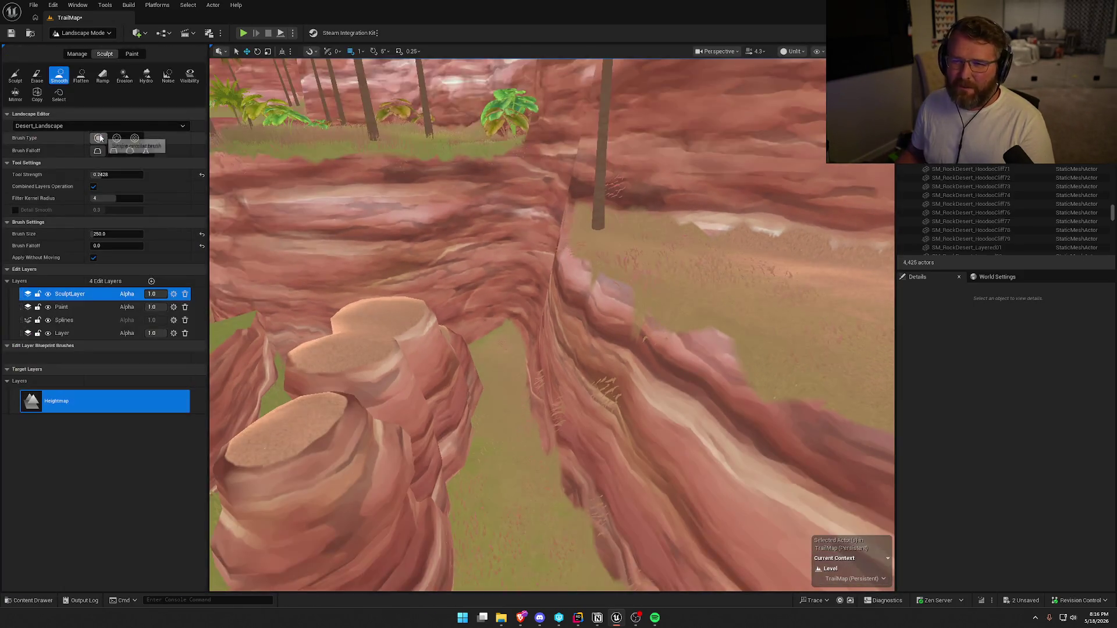
{"action": "mouse_move", "coordinate": [623, 384]}
{"action": "left_mouse_down"}
{"action": "mouse_move", "coordinate": [619, 336]}
{"action": "mouse_move", "coordinate": [577, 316]}
{"action": "mouse_move", "coordinate": [748, 486]}
{"action": "left_mouse_up"}
- Survey the other canyon cliffs, then return to Selection Mode
{"action": "key", "text": "w"}
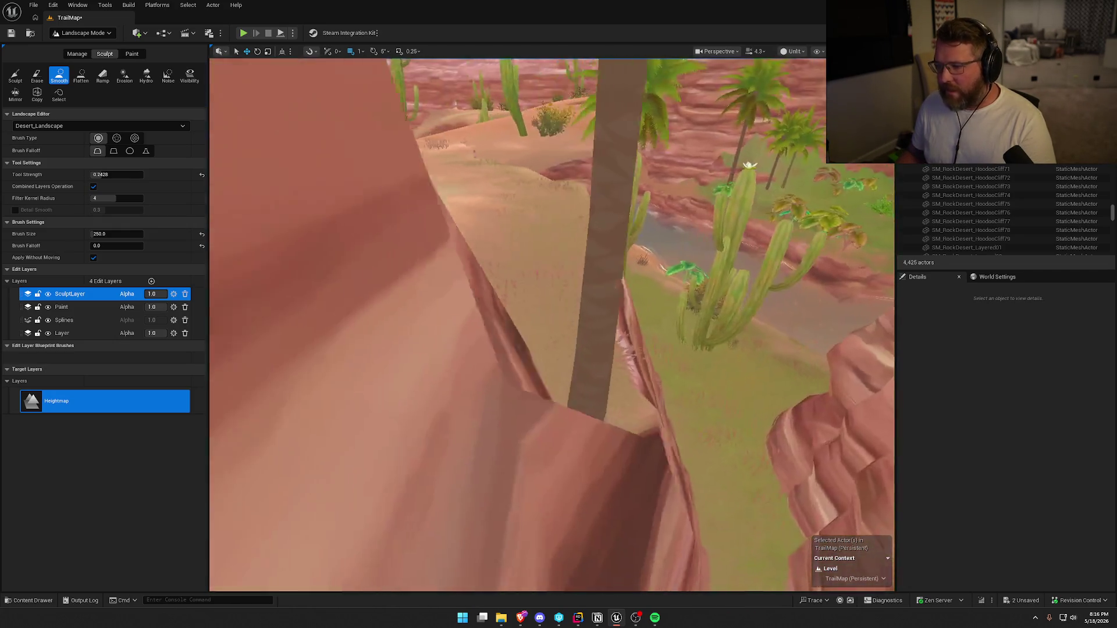
{"action": "key", "text": "w"}
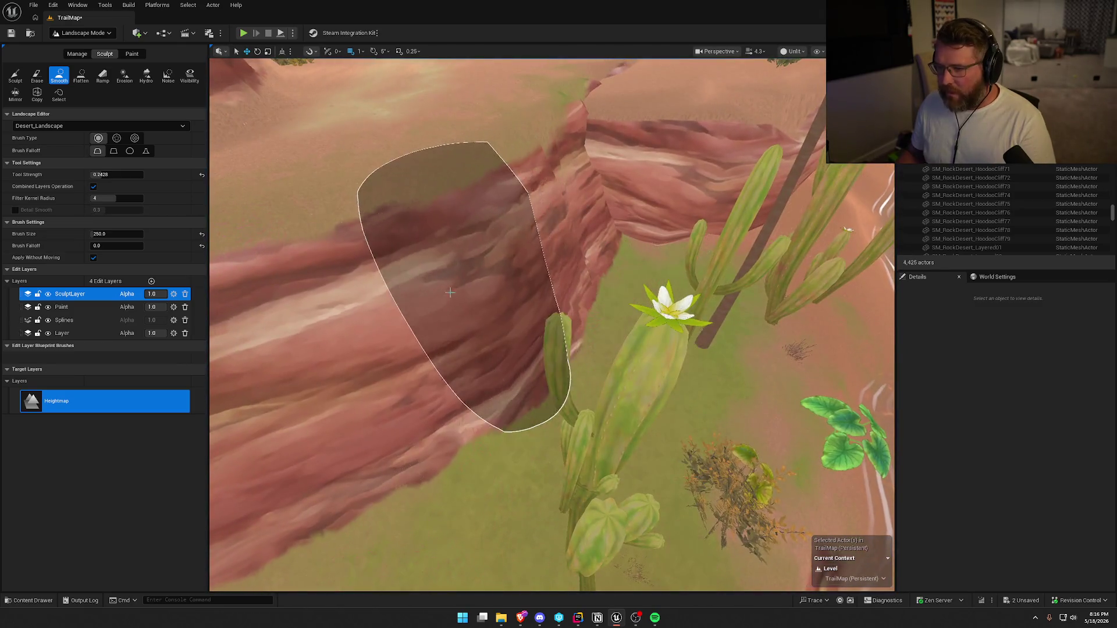
{"action": "key", "text": "w"}
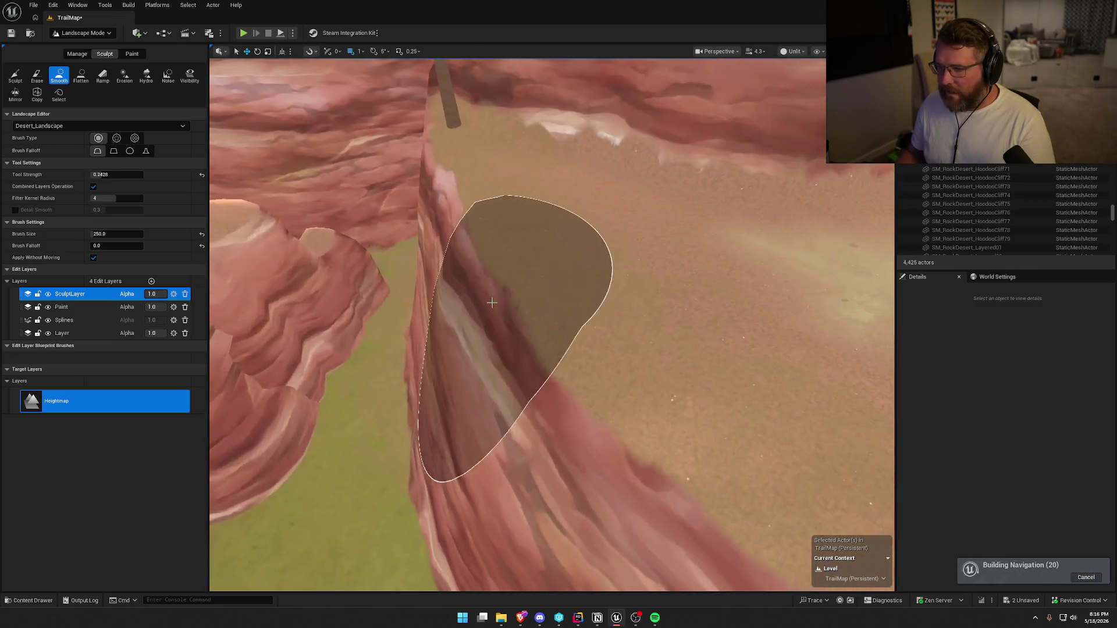
{"action": "key", "text": "w"}
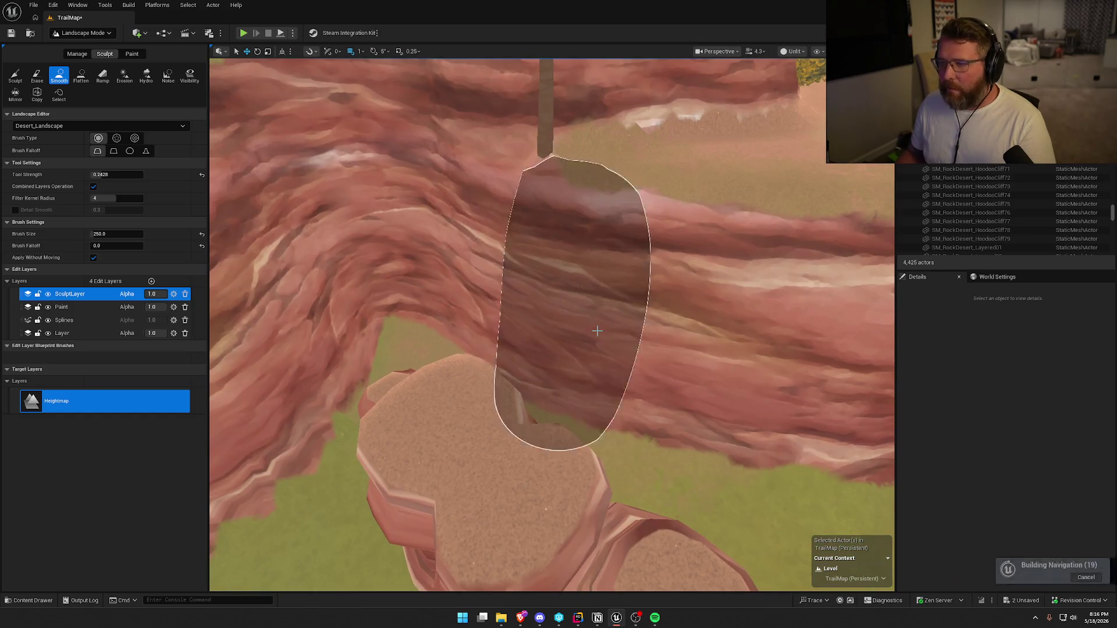
{"action": "key", "text": "w"}
{"action": "key", "text": "s"}
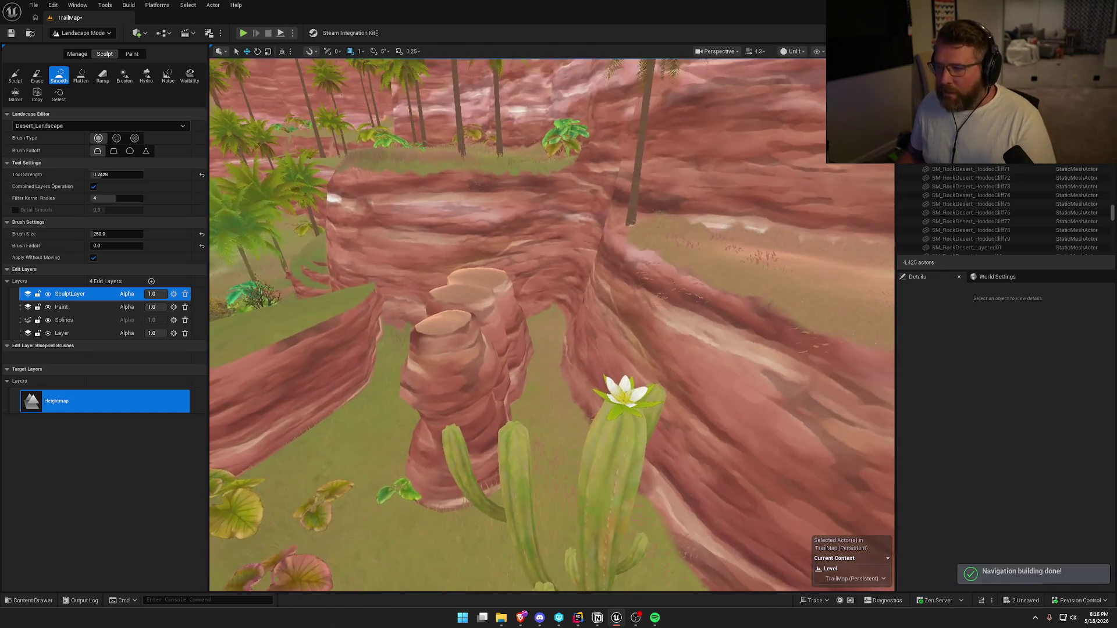
{"action": "left_click", "coordinate": [81, 33]}
{"action": "left_click", "coordinate": [83, 45]}
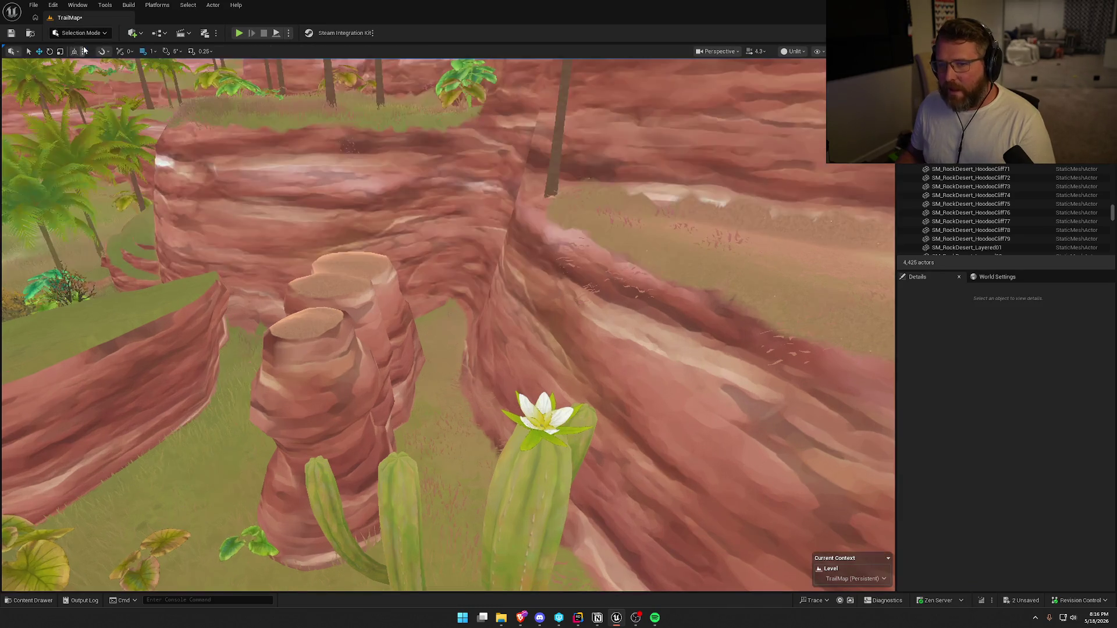
- Place a long wide plank from the Props folder near the hoodoo pillars
{"action": "key", "text": "w"}
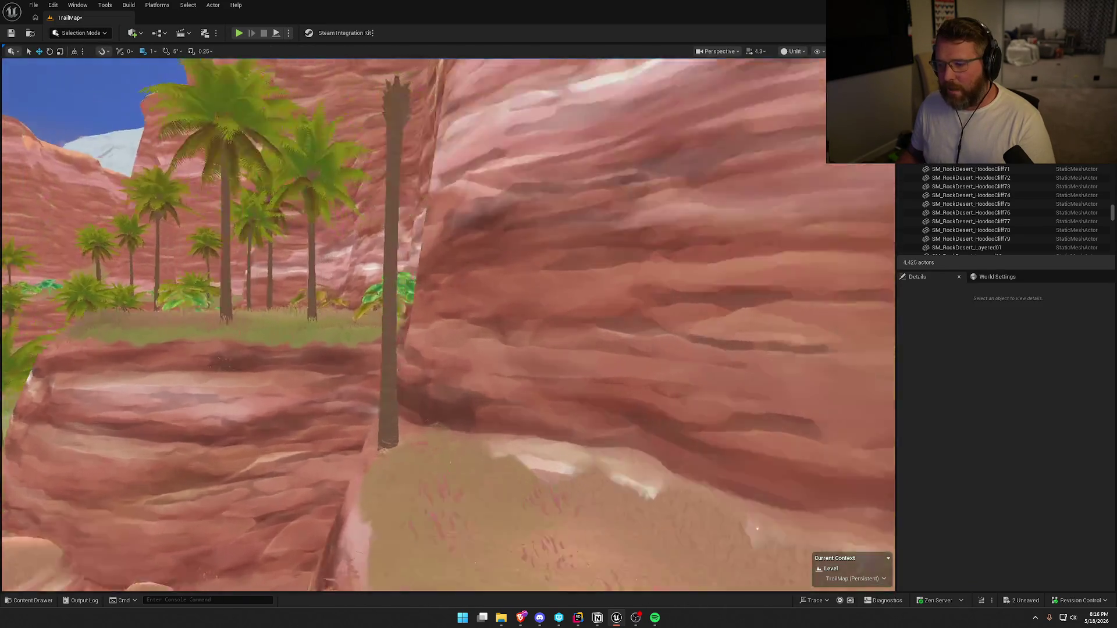
{"action": "key", "text": "s"}
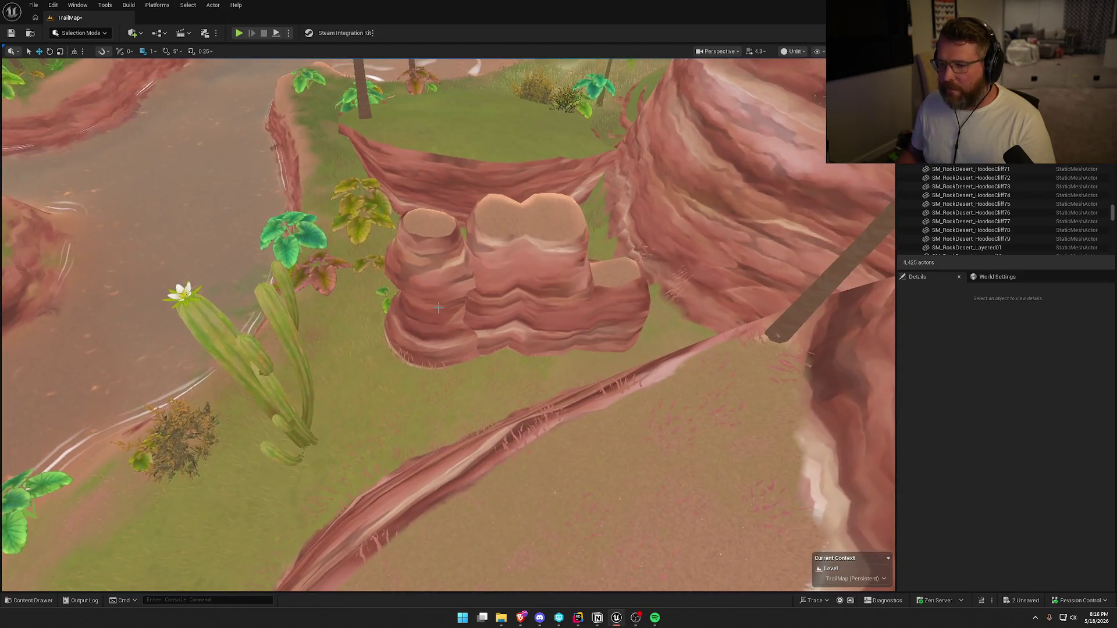
{"action": "key", "text": "ctrl+space"}
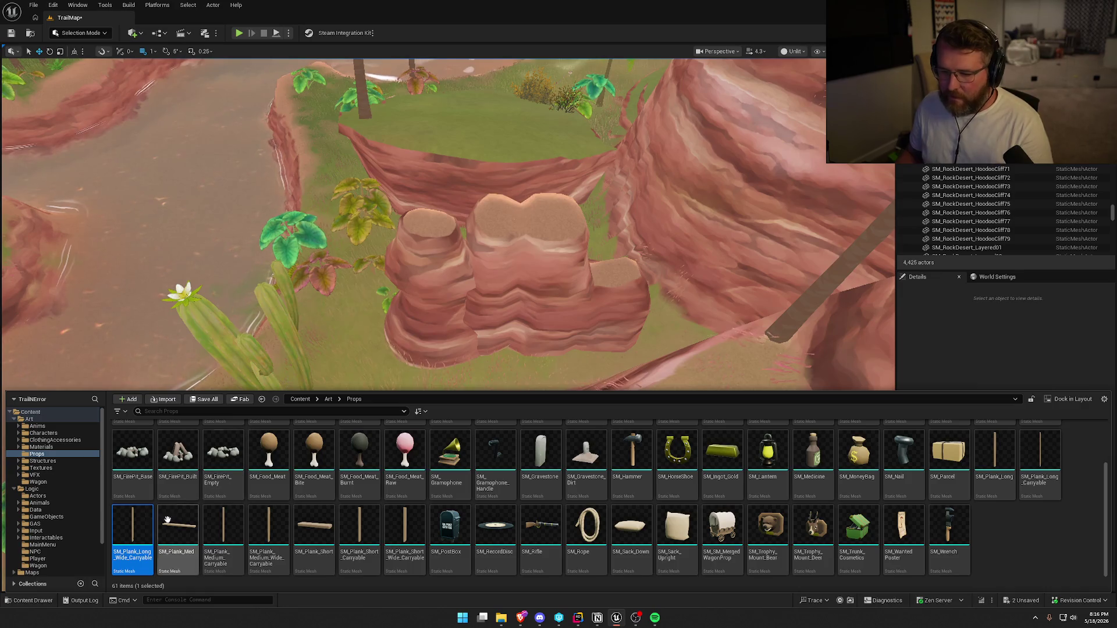
{"action": "mouse_move", "coordinate": [132, 543]}
{"action": "left_mouse_down"}
{"action": "mouse_move", "coordinate": [444, 366]}
{"action": "mouse_move", "coordinate": [538, 465]}
{"action": "left_mouse_up"}
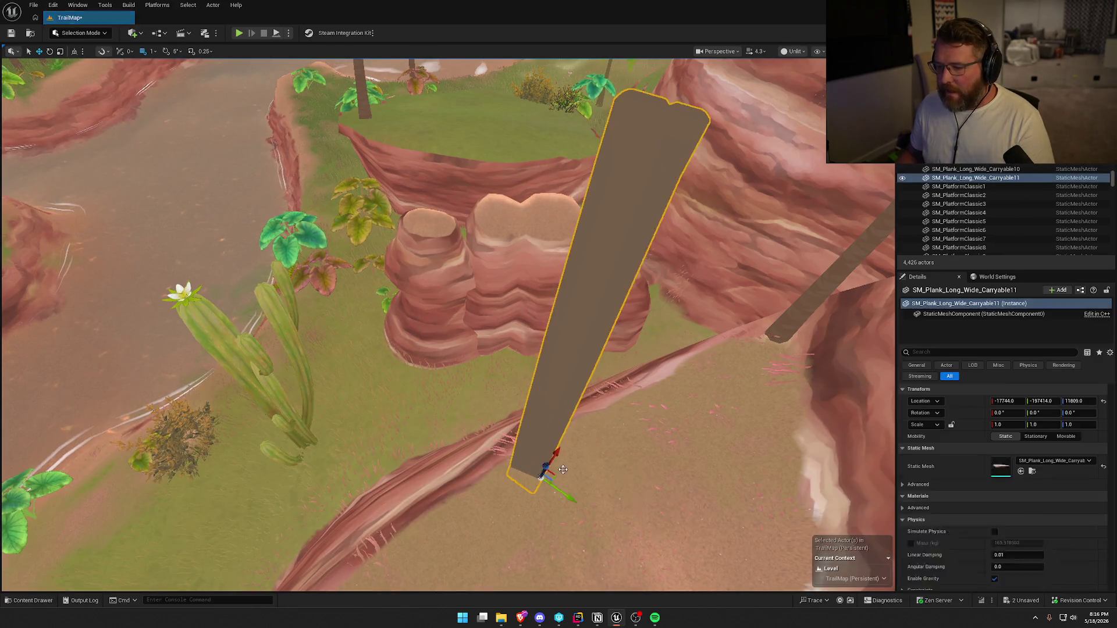
- Slide SM_Plank_Long_Wide_Carryable11 across the ravine in front of the hoodoos and frame it
{"action": "key", "text": "a"}
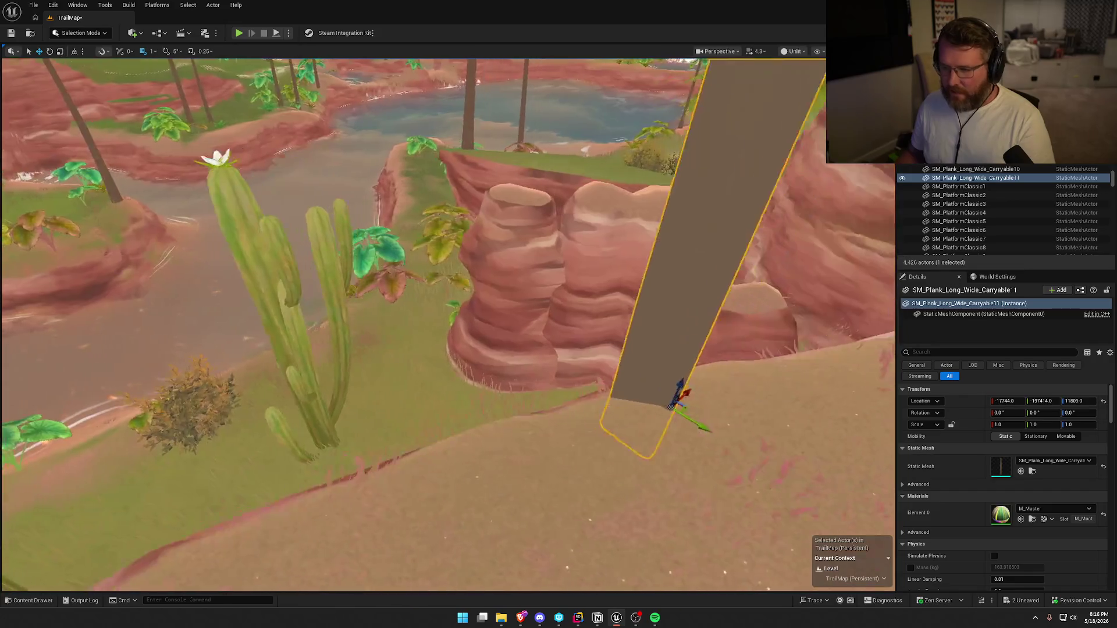
{"action": "key", "text": "a"}
{"action": "scroll", "coordinate": [564, 468], "scroll_direction": "down", "scroll_amount": 2}
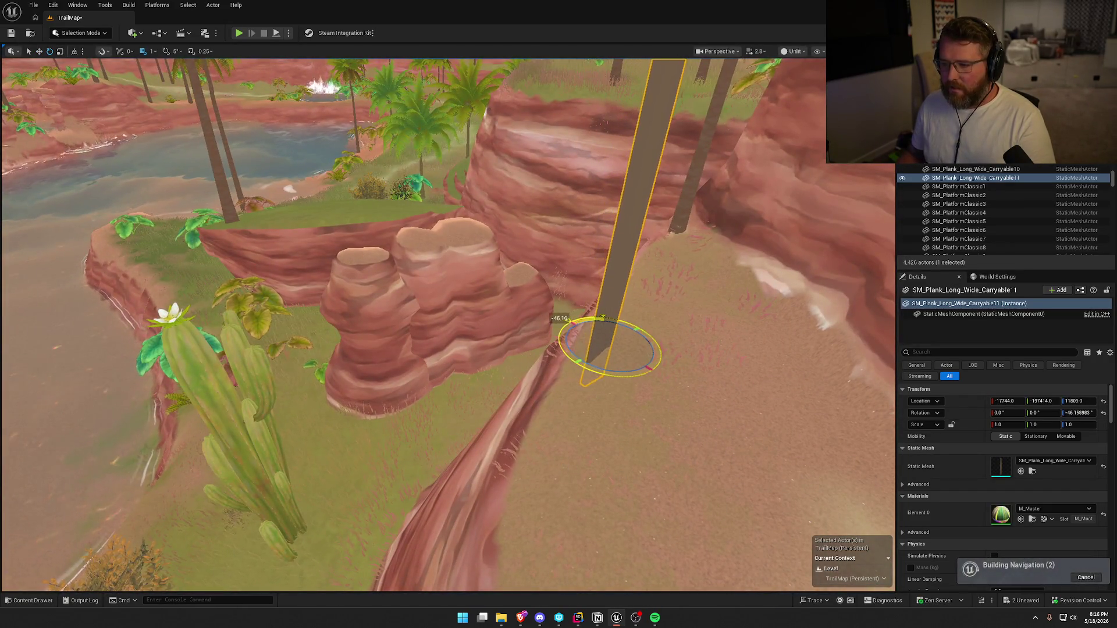
{"action": "left_click_drag", "start_coordinate": [651, 351], "coordinate": [589, 365]}
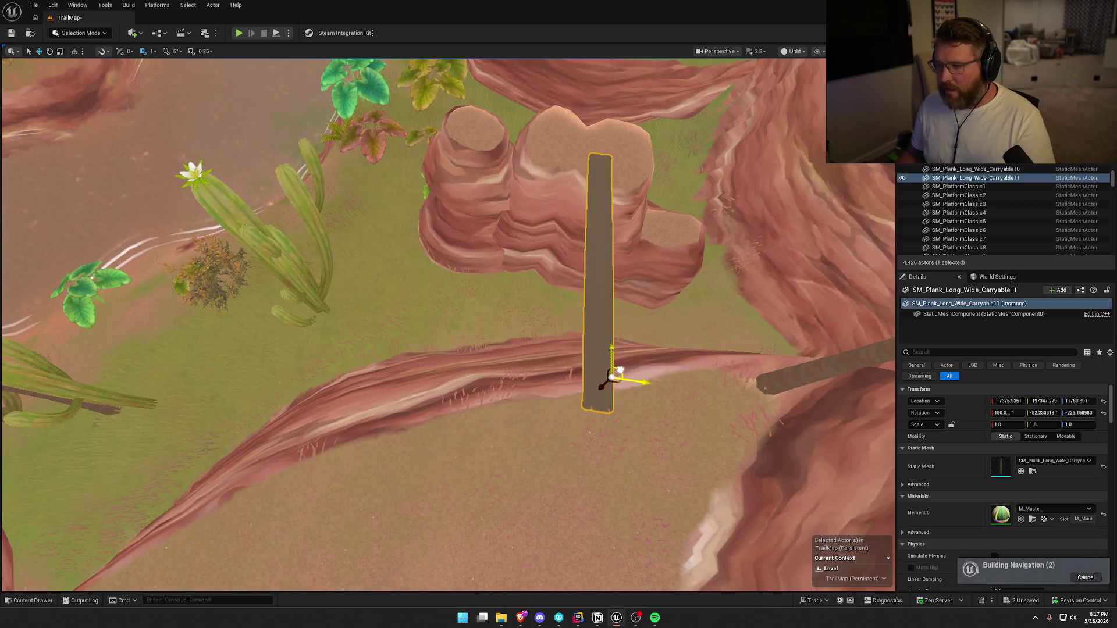
{"action": "left_click_drag", "start_coordinate": [611, 379], "coordinate": [331, 425]}
{"action": "left_click_drag", "start_coordinate": [607, 573], "coordinate": [581, 524]}
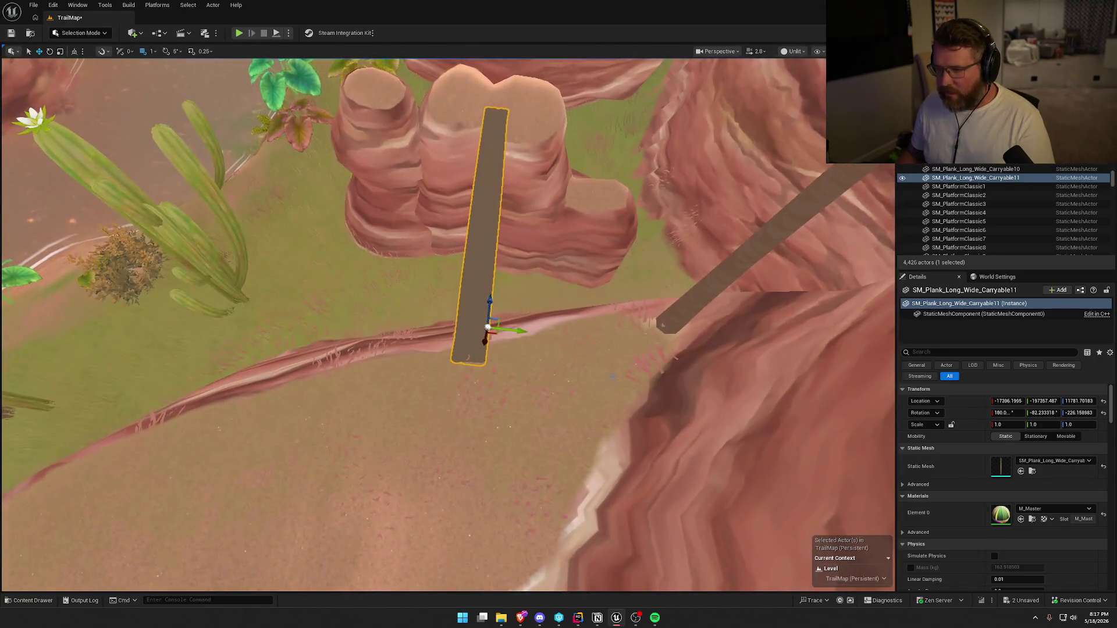
{"action": "left_click_drag", "start_coordinate": [501, 330], "coordinate": [531, 319]}
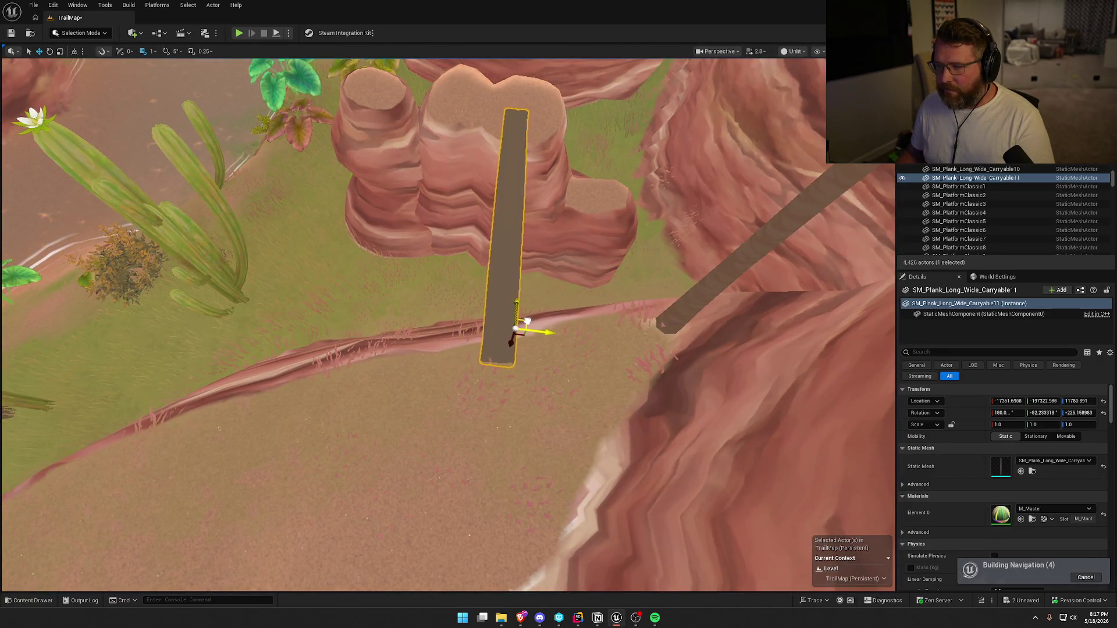
{"action": "scroll", "coordinate": [531, 330], "scroll_direction": "up", "scroll_amount": 3}
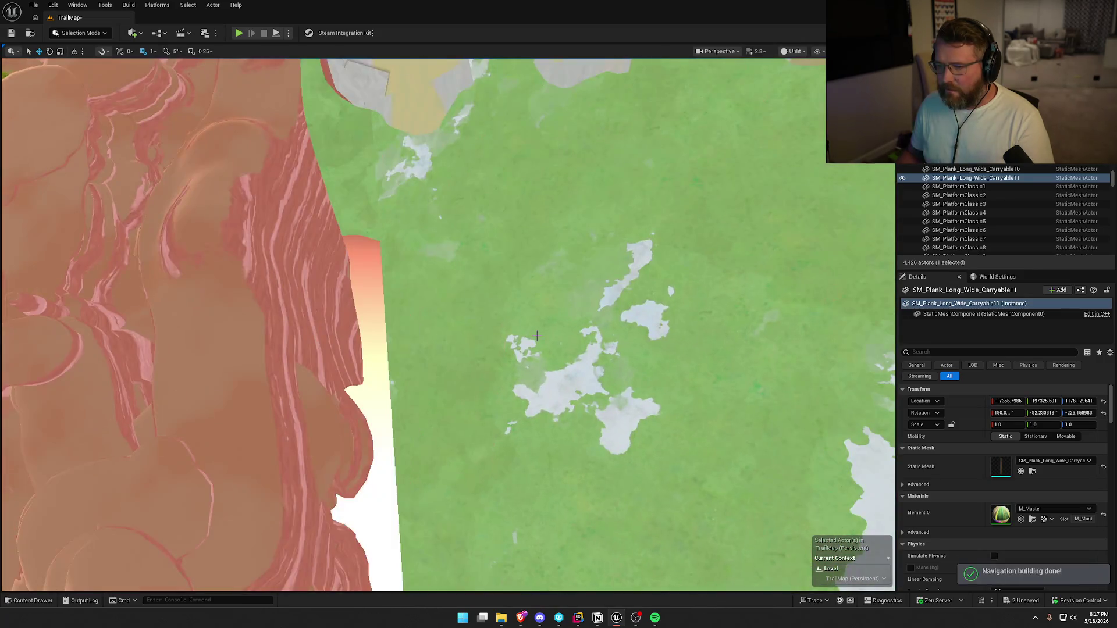
{"action": "key", "text": "f"}
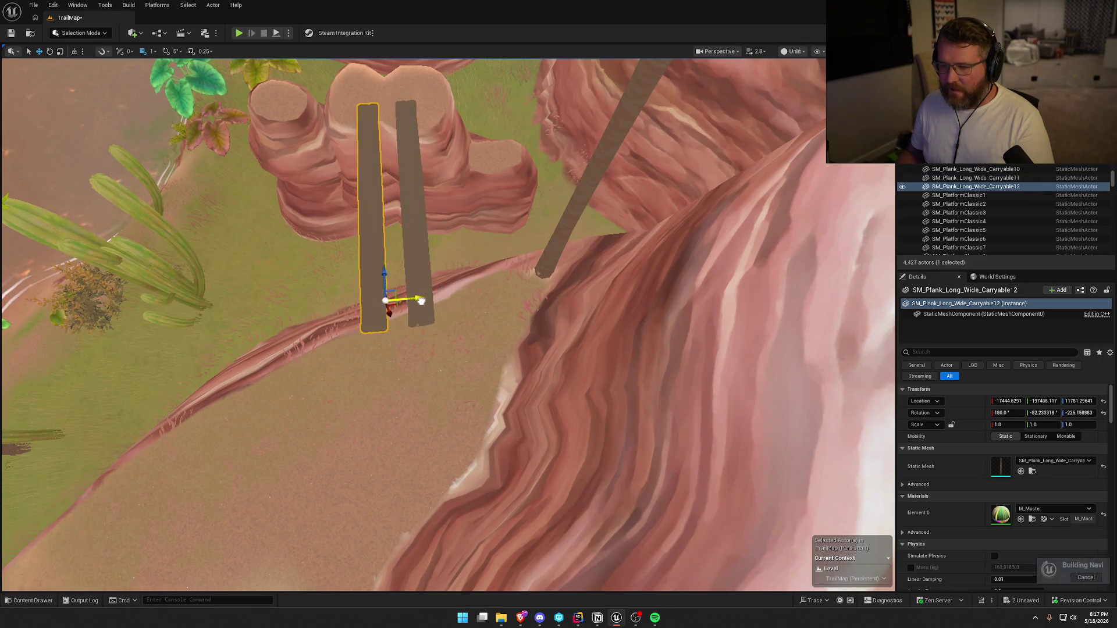
- Alt-drag plank copies to lay four long planks side by side on the pillar top
{"action": "mouse_move", "coordinate": [421, 300]}
{"action": "left_mouse_down"}
{"action": "mouse_move", "coordinate": [435, 303]}
{"action": "mouse_move", "coordinate": [404, 300]}
{"action": "left_mouse_up"}
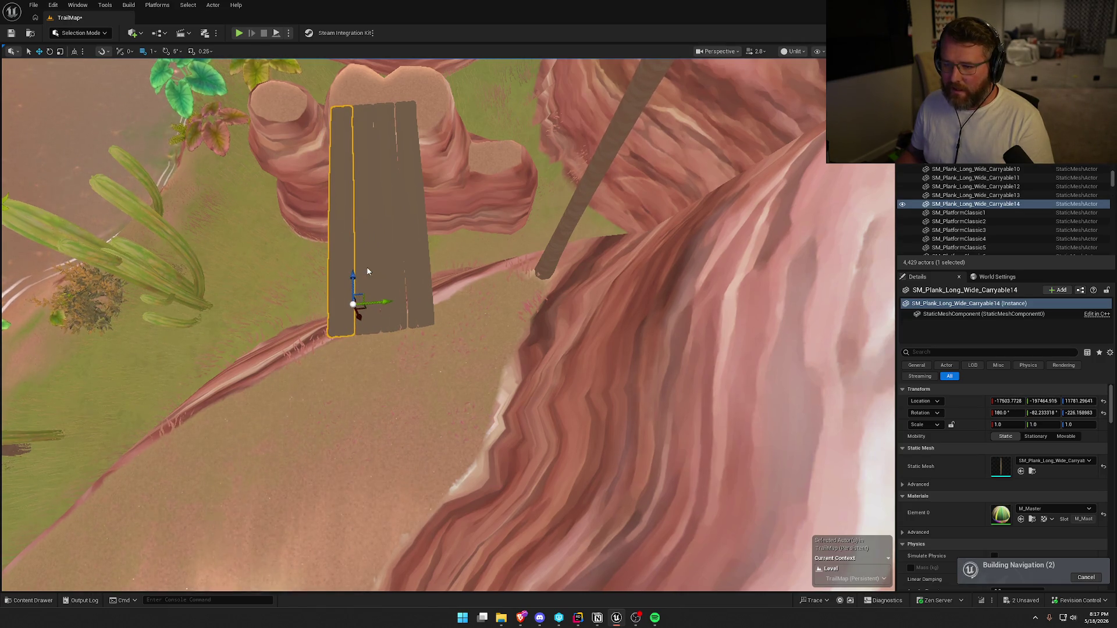
{"action": "left_click", "coordinate": [378, 291], "text": "ctrl"}
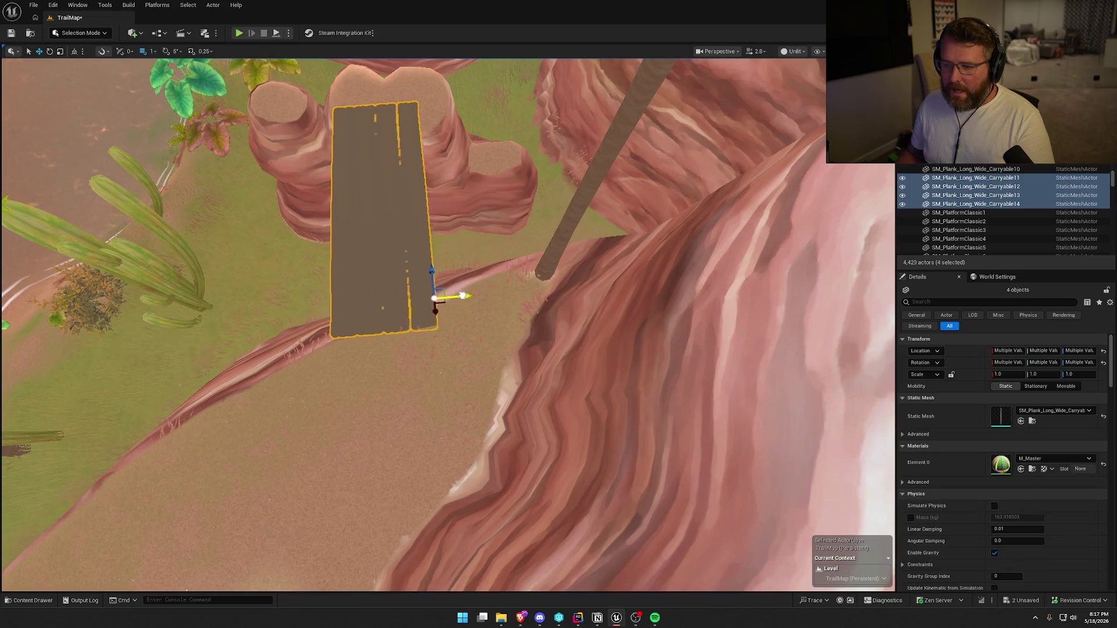
{"action": "key", "text": "Escape"}
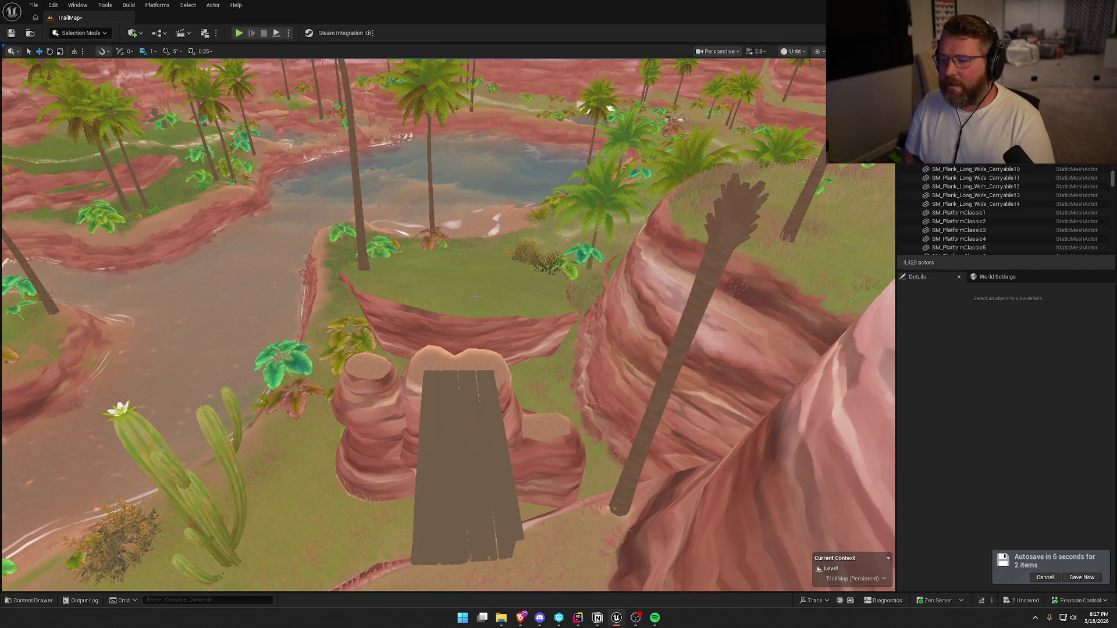
- Select the four deck planks and duplicate the deck, shifting the copy left
{"action": "left_click", "coordinate": [487, 455]}
{"action": "left_click", "coordinate": [474, 466], "text": "ctrl"}
{"action": "left_click", "coordinate": [425, 474], "text": "ctrl"}
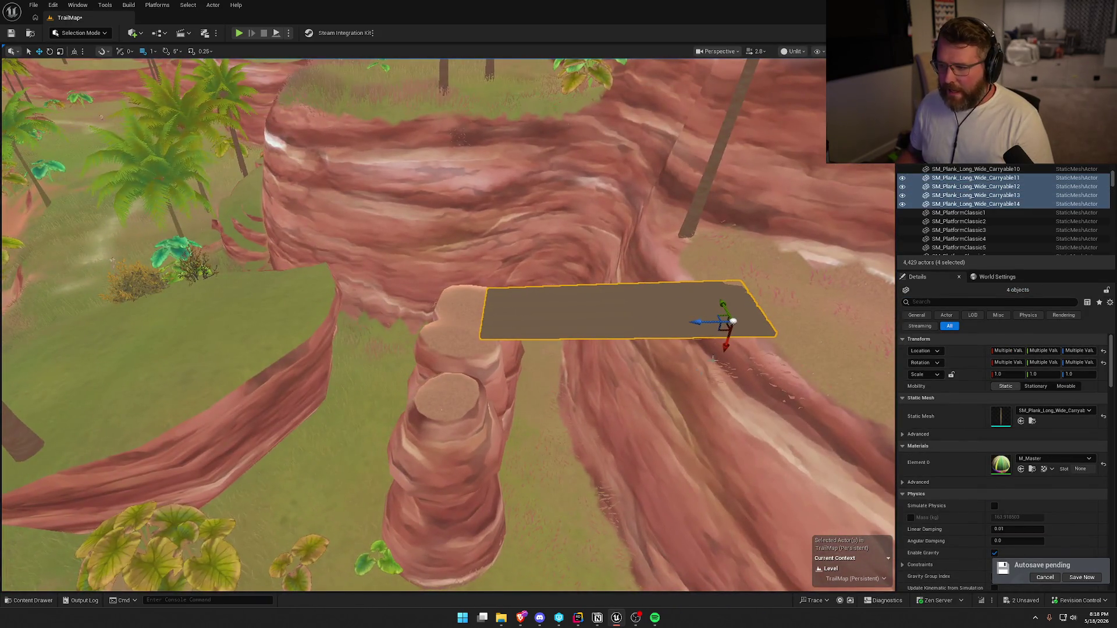
{"action": "mouse_move", "coordinate": [698, 322]}
{"action": "left_mouse_down", "text": "alt"}
{"action": "mouse_move", "coordinate": [379, 319]}
{"action": "mouse_move", "coordinate": [404, 335]}
{"action": "left_mouse_up", "text": "alt"}
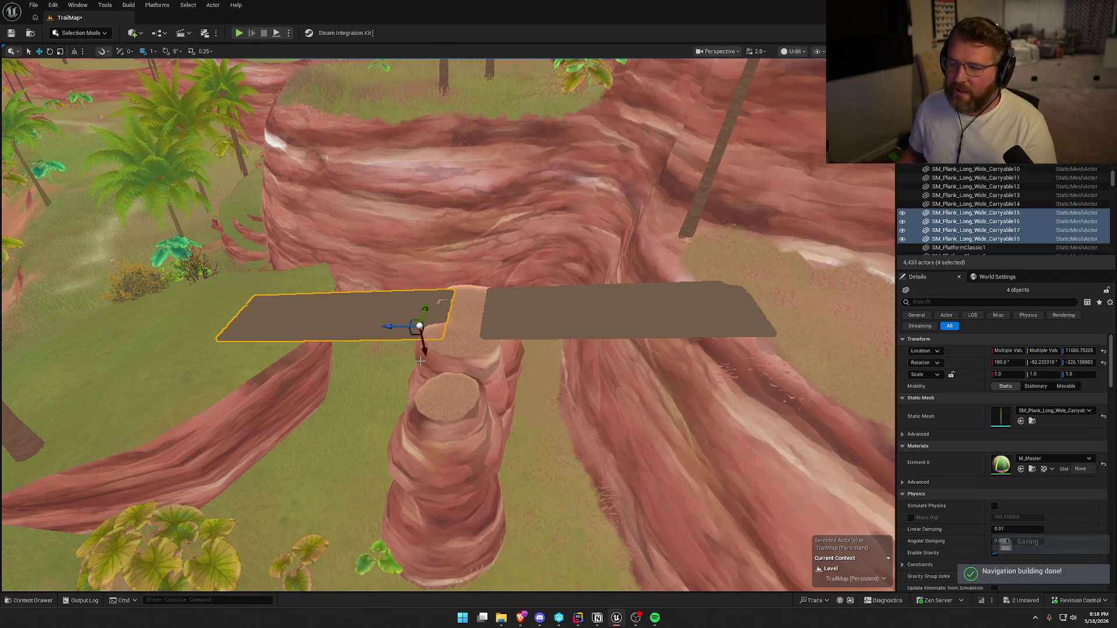
- Raise and tilt the copied deck to meet the grassy ledge, slightly adjusting its thickness
{"action": "key", "text": "f"}
{"action": "left_click_drag", "start_coordinate": [484, 330], "coordinate": [484, 330]}
{"action": "left_click_drag", "start_coordinate": [515, 259], "coordinate": [516, 251]}
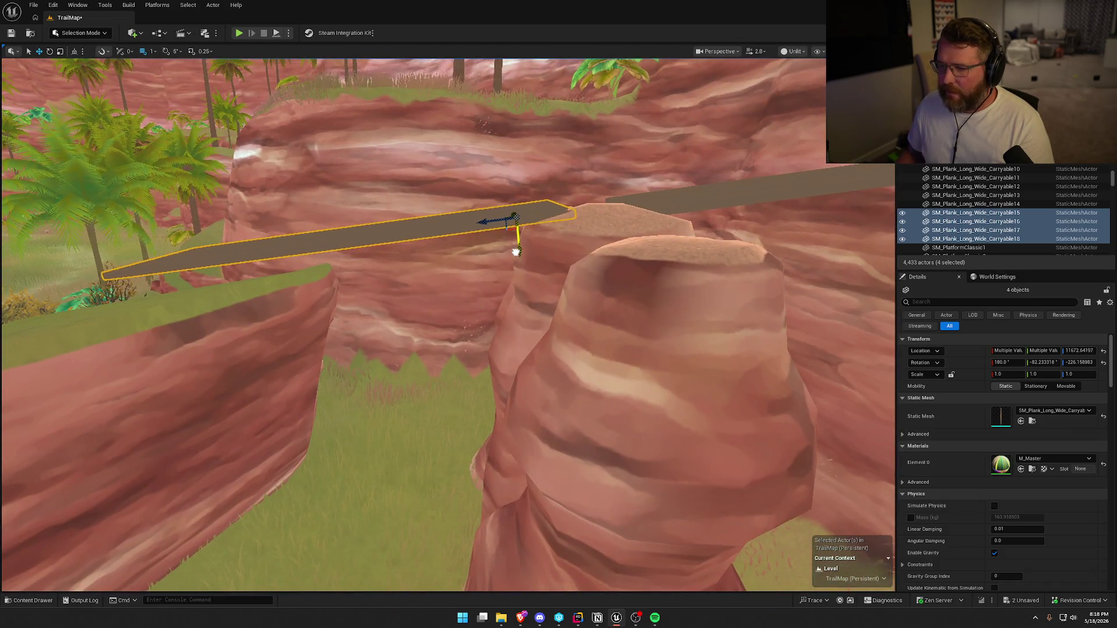
{"action": "left_click_drag", "start_coordinate": [490, 183], "coordinate": [526, 281]}
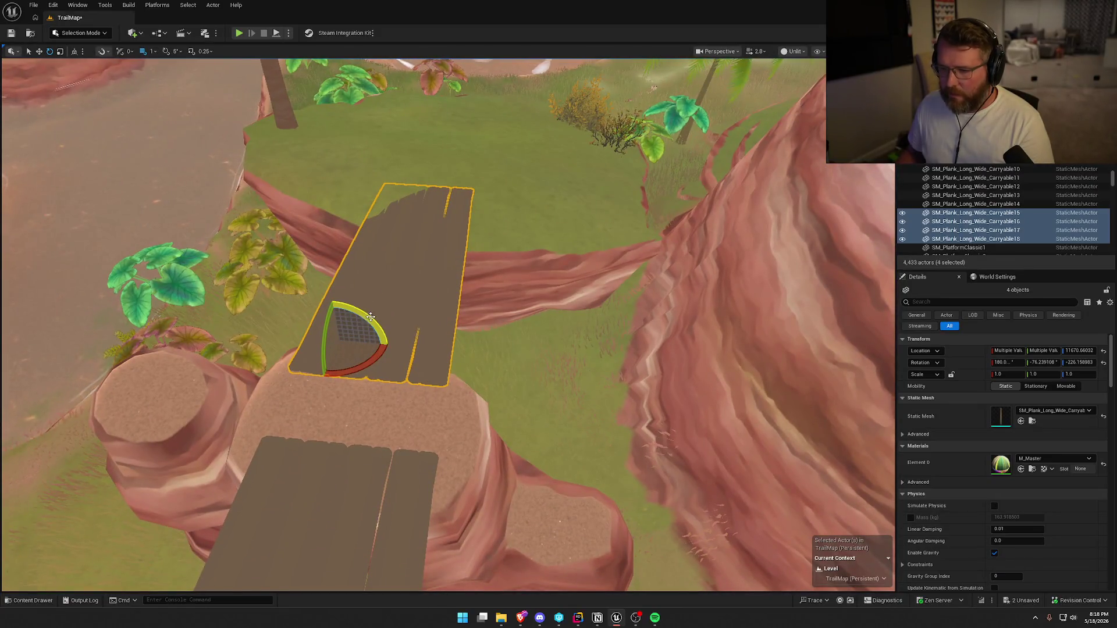
{"action": "left_click_drag", "start_coordinate": [343, 373], "coordinate": [343, 374]}
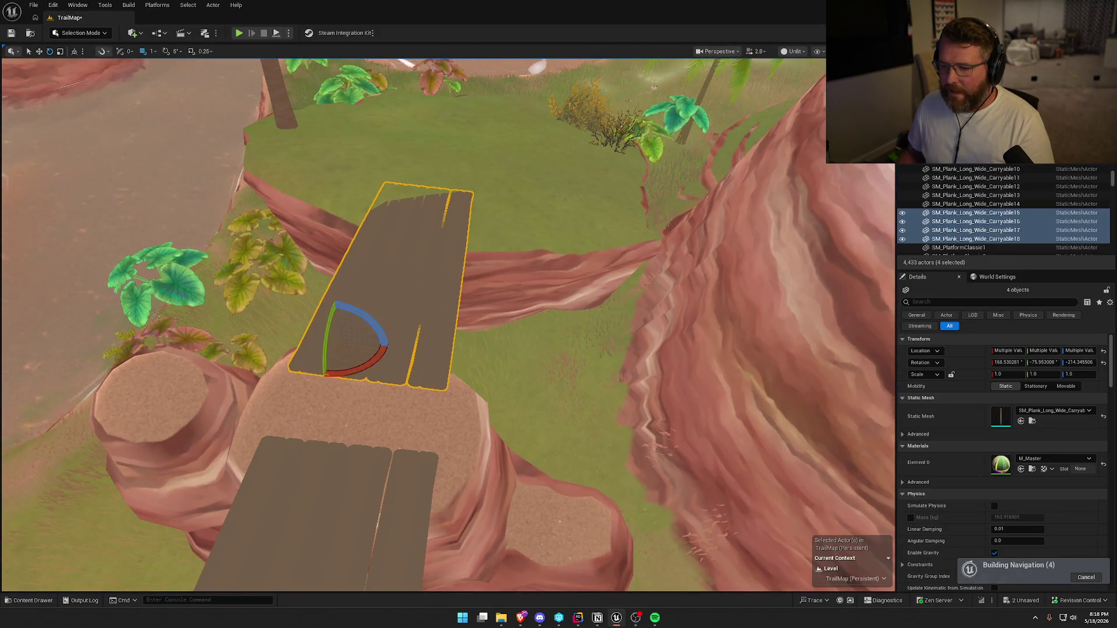
{"action": "key", "text": "w"}
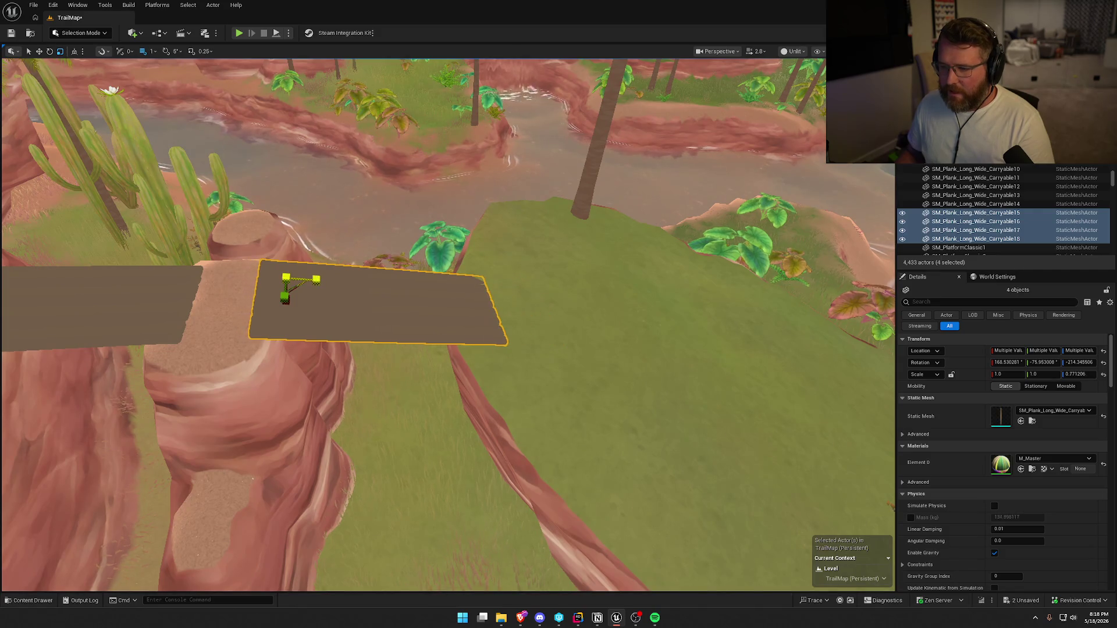
{"action": "left_click_drag", "start_coordinate": [285, 277], "coordinate": [286, 277]}
{"action": "mouse_move", "coordinate": [352, 298]}
{"action": "left_mouse_down"}
{"action": "mouse_move", "coordinate": [407, 269]}
{"action": "mouse_move", "coordinate": [471, 256]}
{"action": "mouse_move", "coordinate": [351, 297]}
{"action": "left_mouse_up"}
{"action": "key", "text": "Escape"}
- Save the level and select Desert_Landscape beside the grassy path
{"action": "key", "text": "ctrl+s"}
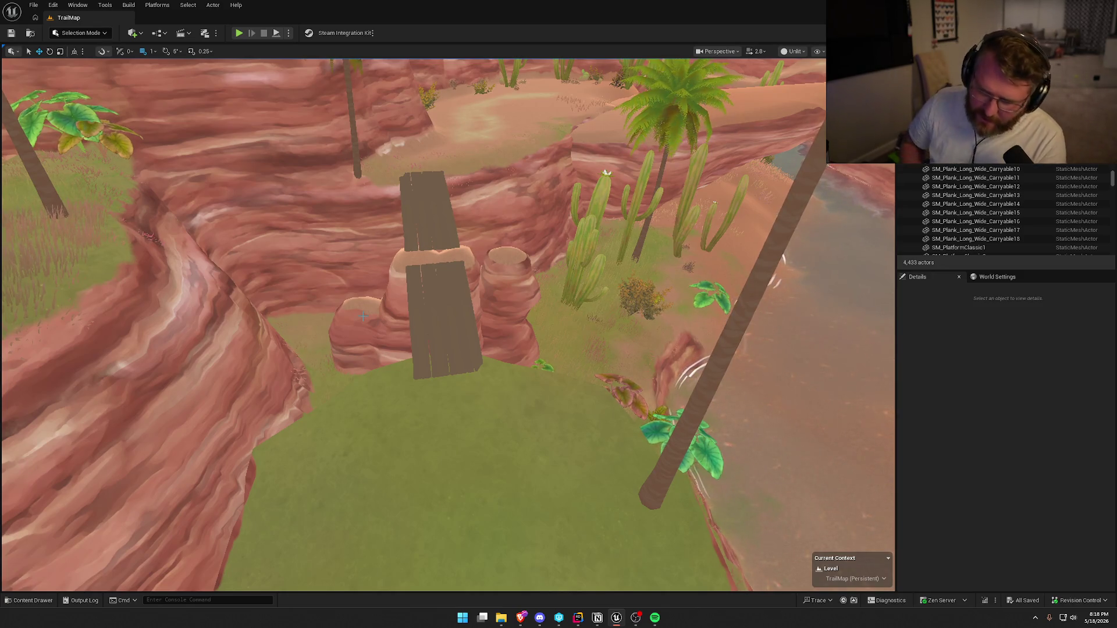
{"action": "left_click_drag", "start_coordinate": [282, 308], "coordinate": [169, 314]}
{"action": "mouse_move", "coordinate": [384, 338]}
{"action": "left_mouse_down"}
{"action": "mouse_move", "coordinate": [384, 273]}
{"action": "mouse_move", "coordinate": [413, 348]}
{"action": "mouse_move", "coordinate": [498, 375]}
{"action": "mouse_move", "coordinate": [454, 364]}
{"action": "left_mouse_up"}
{"action": "left_click_drag", "start_coordinate": [406, 273], "coordinate": [406, 221]}
{"action": "left_click", "coordinate": [406, 273]}
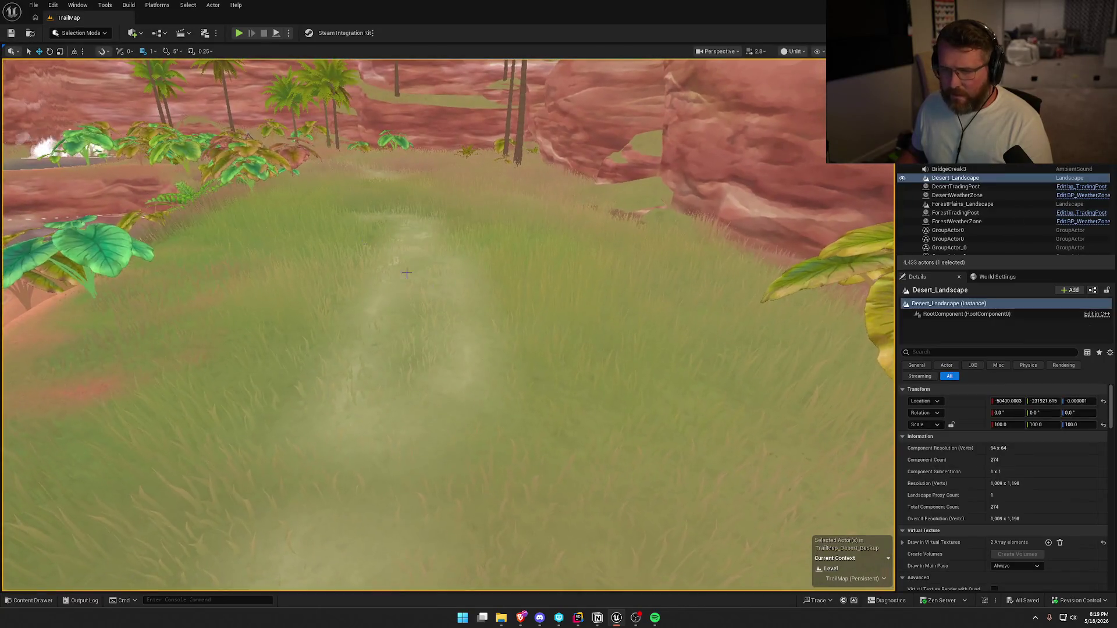
- Smooth the grassy path with the Sculpt Smooth brush, alternating between the Layer and SculptLayer edit layers
{"action": "left_click", "coordinate": [83, 32]}
{"action": "left_click", "coordinate": [103, 57]}
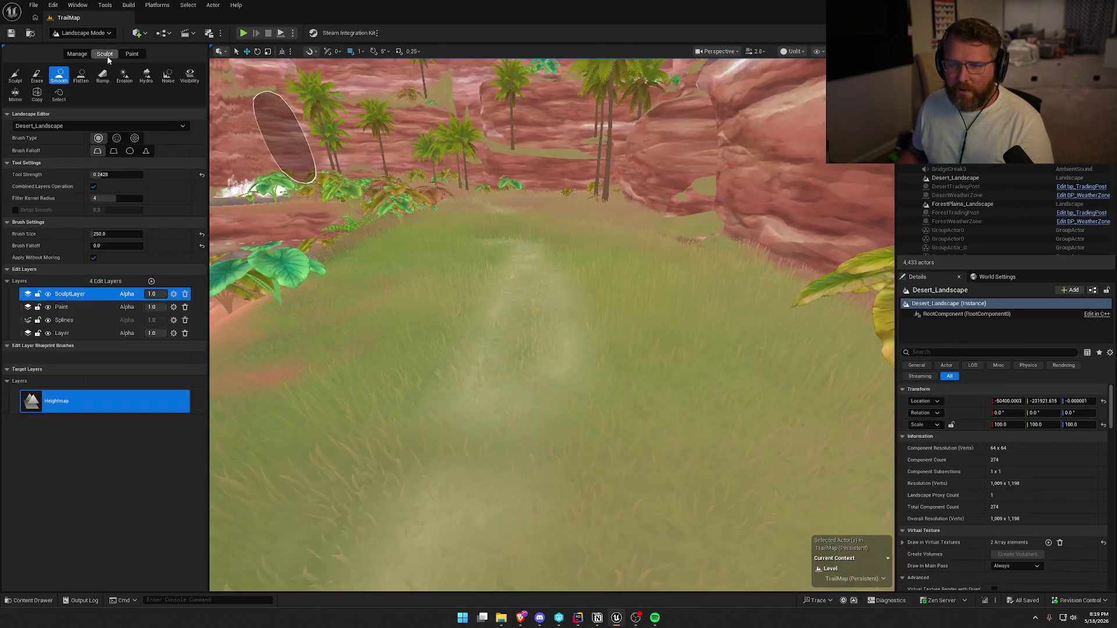
{"action": "left_click_drag", "start_coordinate": [523, 324], "coordinate": [511, 411]}
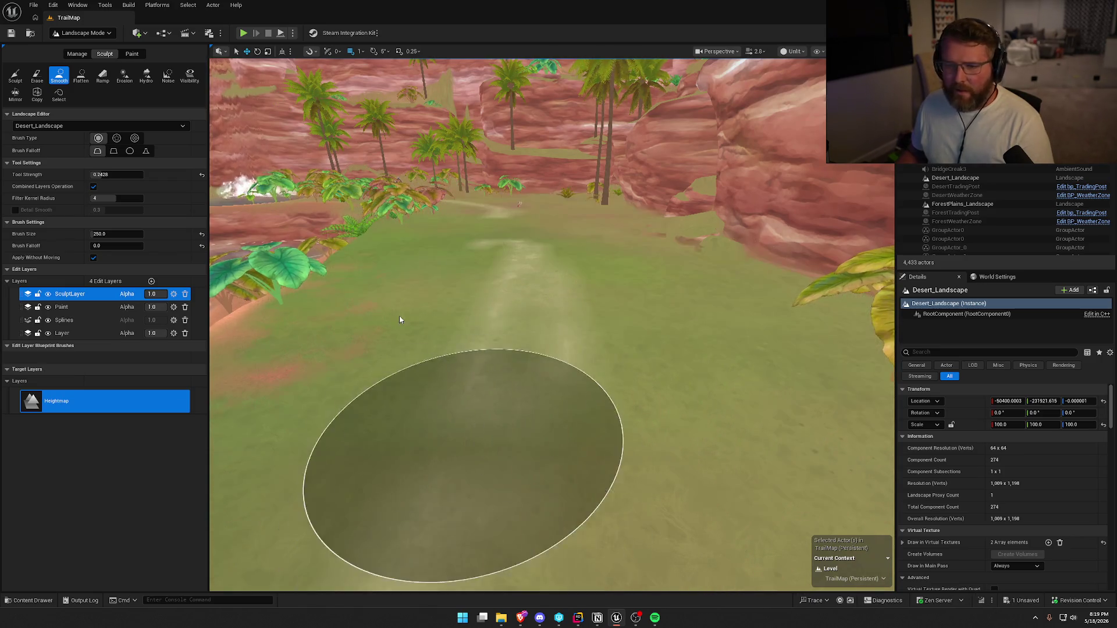
{"action": "left_click", "coordinate": [66, 336]}
{"action": "mouse_move", "coordinate": [461, 357]}
{"action": "left_mouse_down"}
{"action": "mouse_move", "coordinate": [599, 461]}
{"action": "mouse_move", "coordinate": [482, 269]}
{"action": "left_mouse_up"}
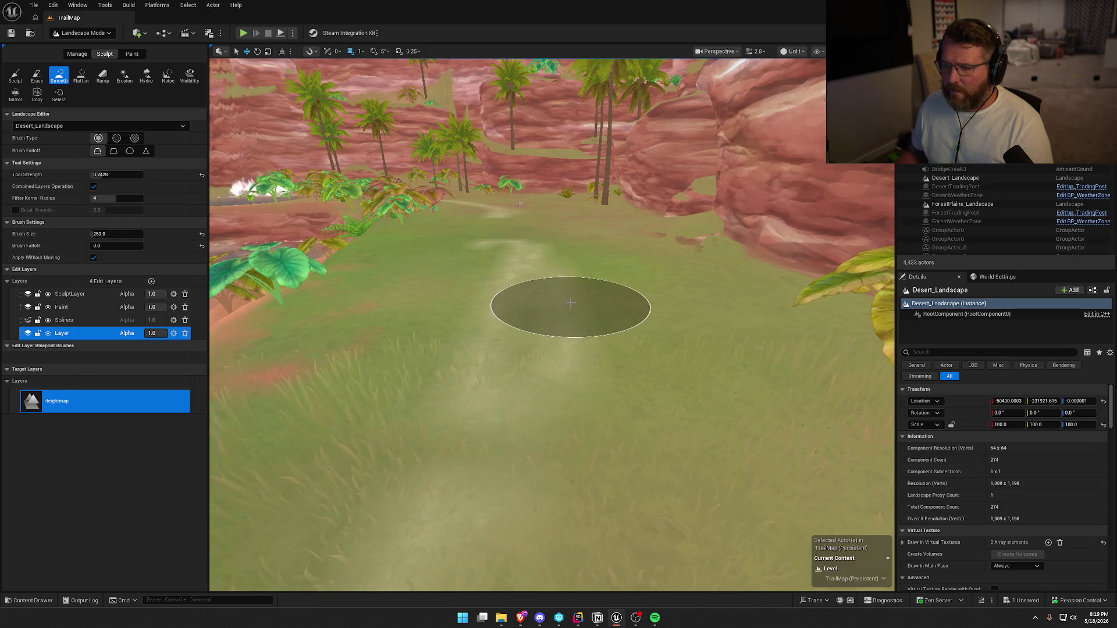
{"action": "left_click", "coordinate": [76, 295]}
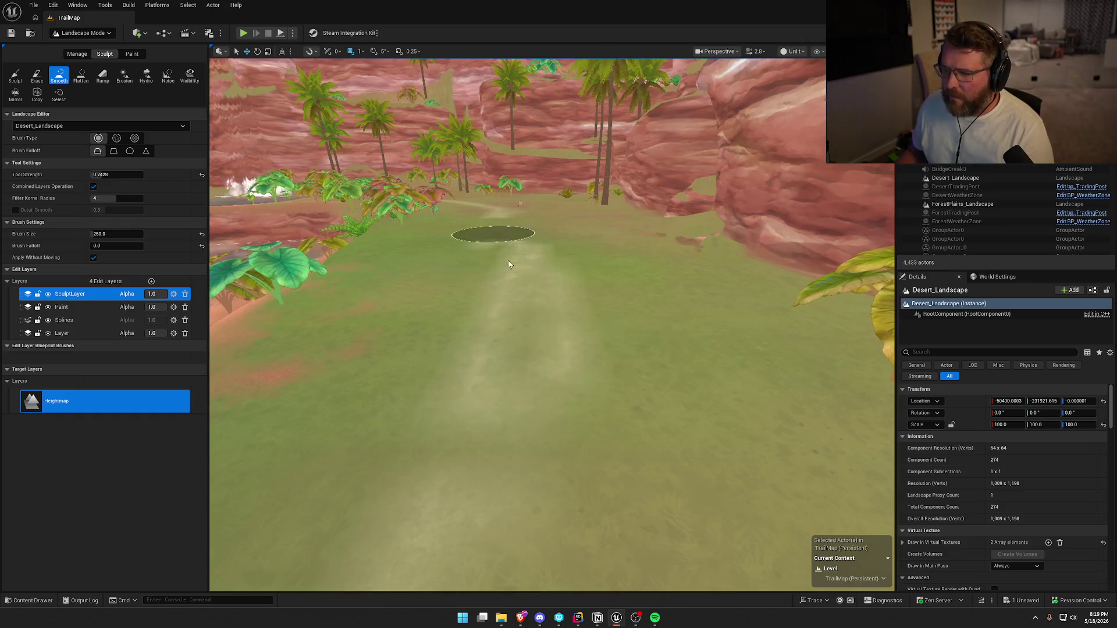
- Smooth the red riverbank below the palm grove so it blends into the sand
{"action": "scroll", "coordinate": [477, 244], "scroll_direction": "down", "scroll_amount": 5}
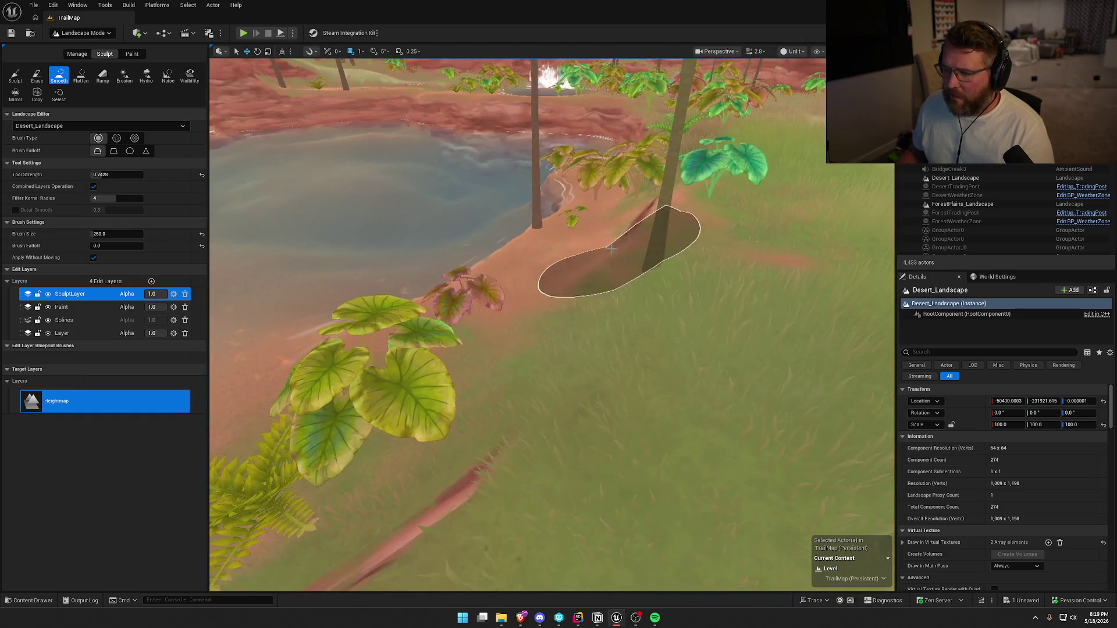
{"action": "scroll", "coordinate": [634, 250], "scroll_direction": "down", "scroll_amount": 5}
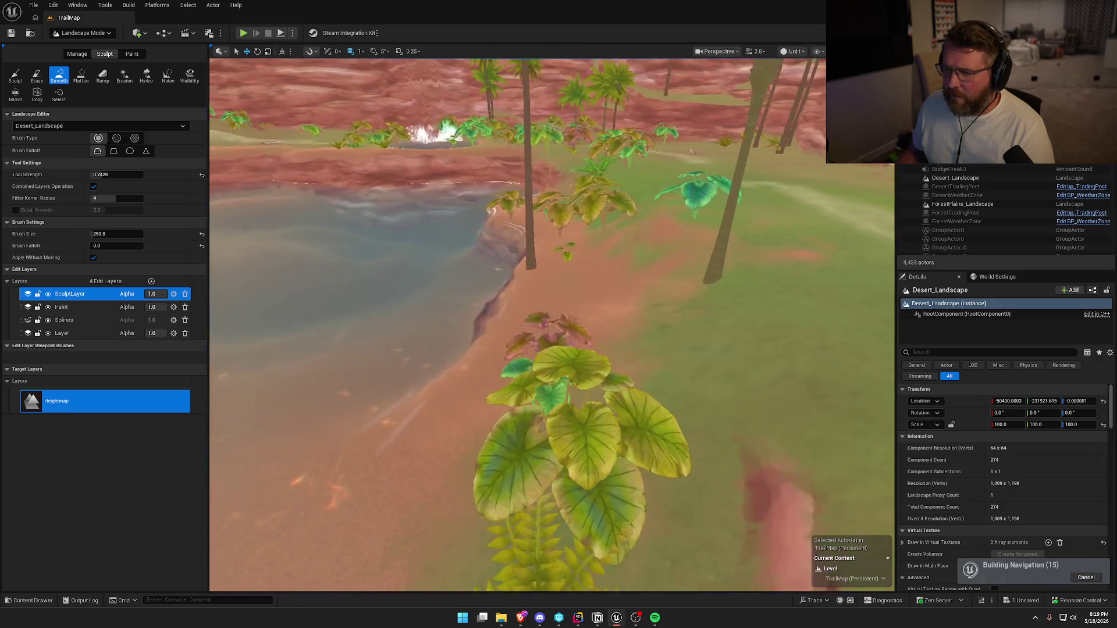
{"action": "scroll", "coordinate": [605, 366], "scroll_direction": "down", "scroll_amount": 5}
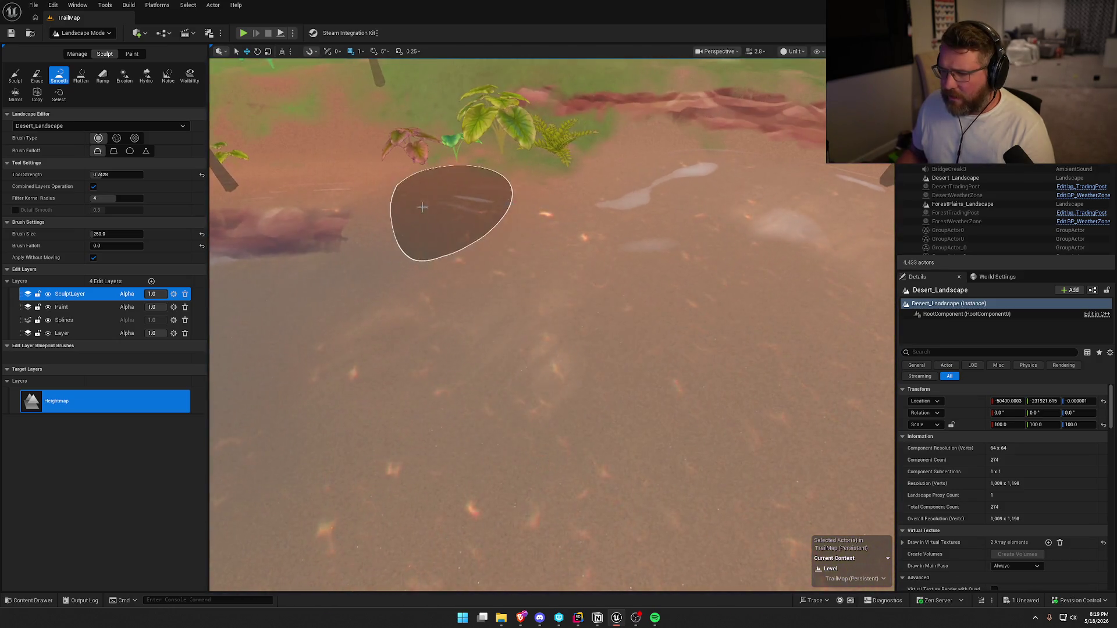
{"action": "scroll", "coordinate": [639, 195], "scroll_direction": "down", "scroll_amount": 5}
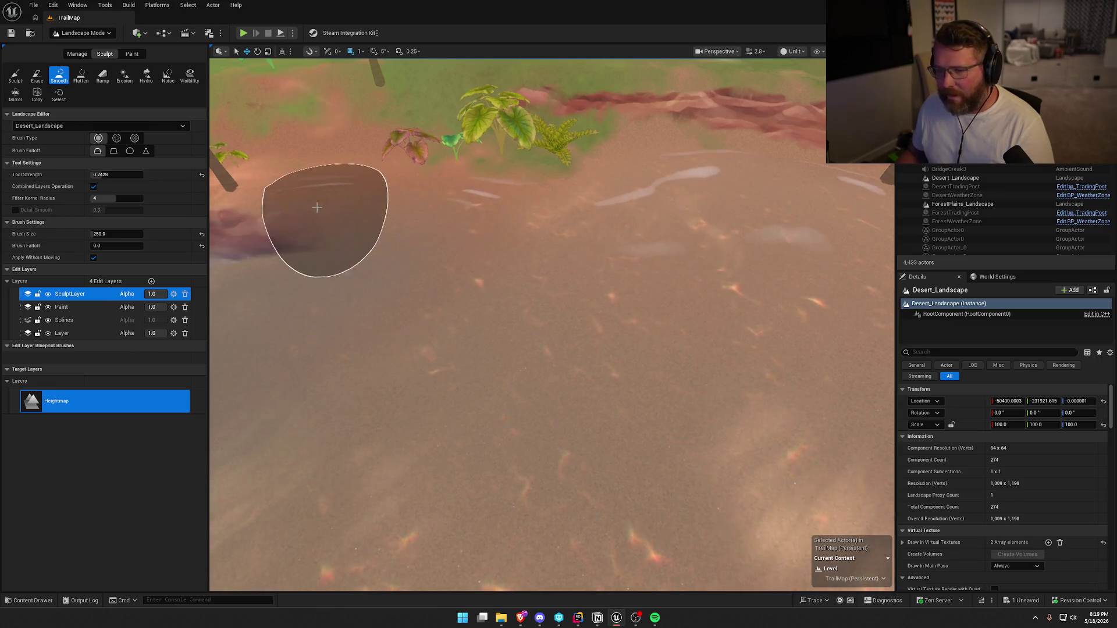
{"action": "scroll", "coordinate": [391, 220], "scroll_direction": "up", "scroll_amount": 3}
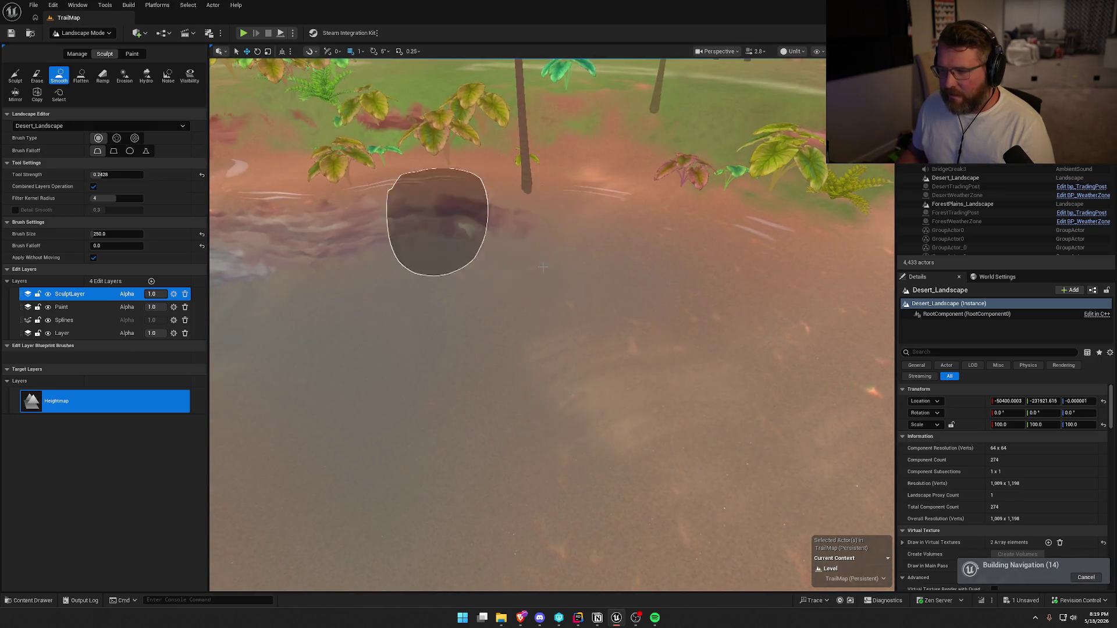
{"action": "scroll", "coordinate": [527, 250], "scroll_direction": "up", "scroll_amount": 5}
{"action": "scroll", "coordinate": [588, 184], "scroll_direction": "down", "scroll_amount": 6}
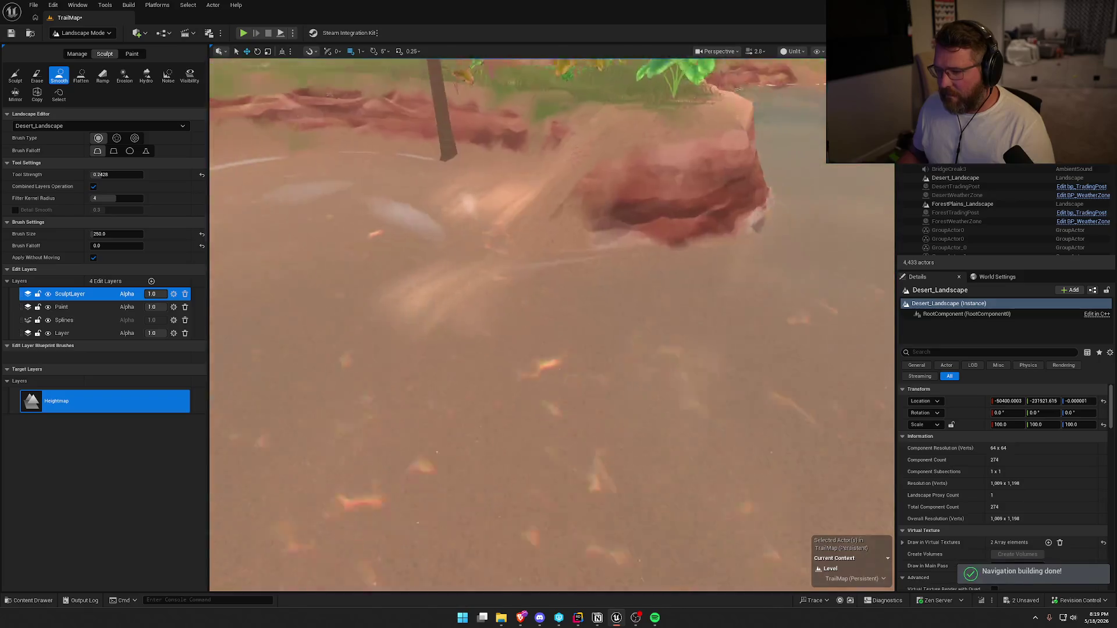
{"action": "mouse_move", "coordinate": [588, 183]}
{"action": "left_mouse_down"}
{"action": "mouse_move", "coordinate": [670, 264]}
{"action": "mouse_move", "coordinate": [585, 245]}
{"action": "left_mouse_up"}
{"action": "scroll", "coordinate": [529, 179], "scroll_direction": "up", "scroll_amount": 5}
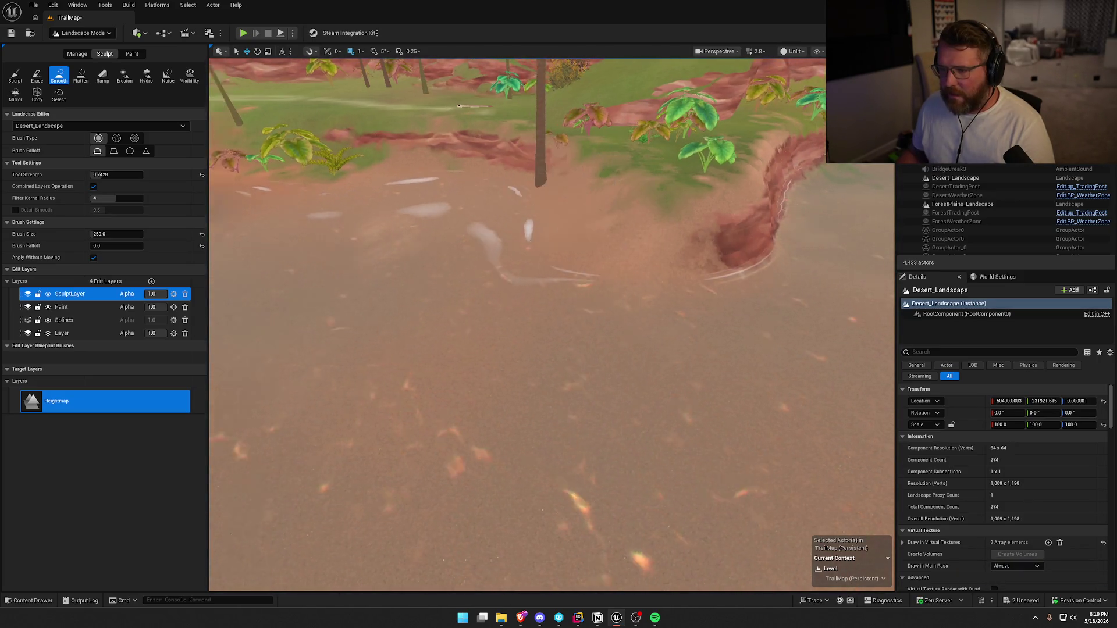
{"action": "mouse_move", "coordinate": [497, 227]}
{"action": "left_mouse_down"}
{"action": "mouse_move", "coordinate": [462, 224]}
{"action": "mouse_move", "coordinate": [541, 230]}
{"action": "mouse_move", "coordinate": [481, 245]}
{"action": "mouse_move", "coordinate": [514, 224]}
{"action": "mouse_move", "coordinate": [638, 239]}
{"action": "mouse_move", "coordinate": [595, 215]}
{"action": "left_mouse_up"}
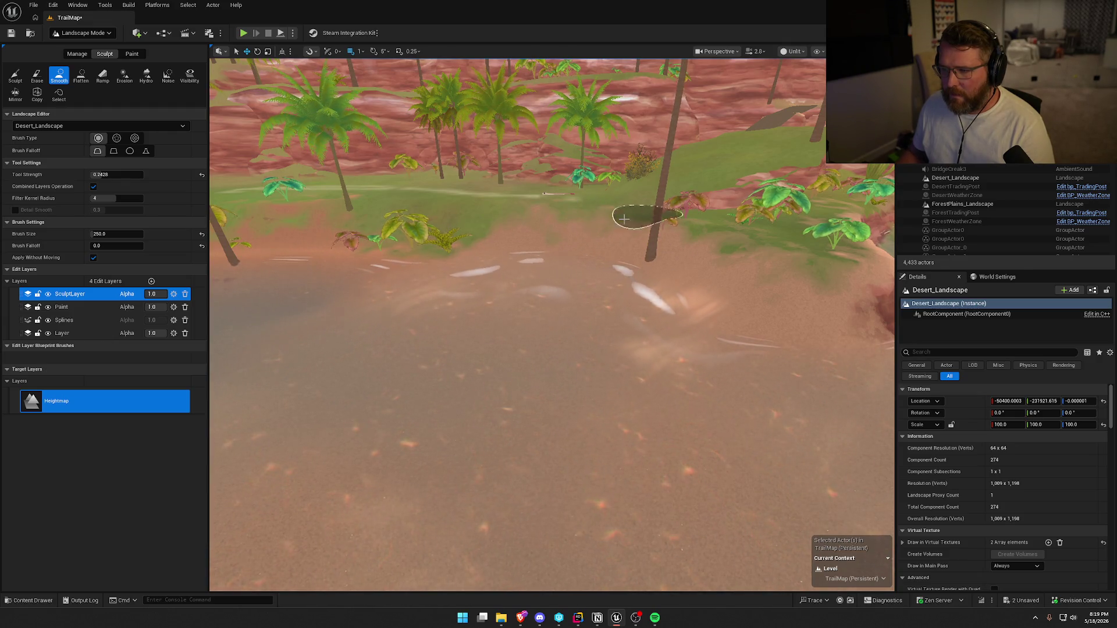
{"action": "scroll", "coordinate": [621, 228], "scroll_direction": "up", "scroll_amount": 10}
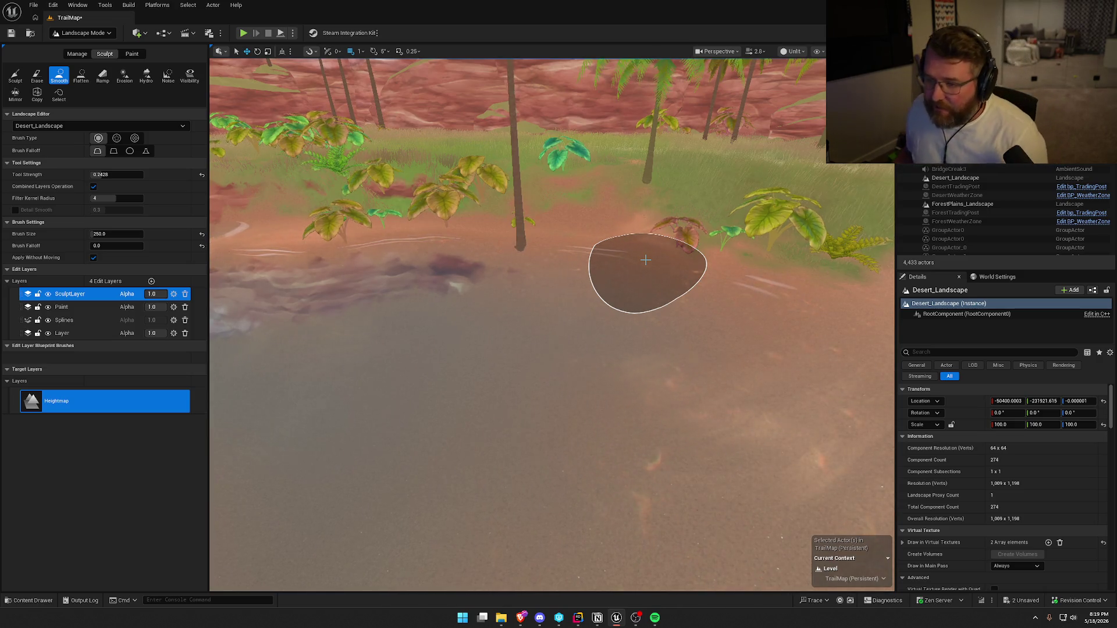
- Smooth the reddish ground among the broad-leaf plants by the foaming pool, then inspect it
{"action": "mouse_move", "coordinate": [640, 242]}
{"action": "left_mouse_down"}
{"action": "mouse_move", "coordinate": [640, 186]}
{"action": "mouse_move", "coordinate": [640, 244]}
{"action": "left_mouse_up"}
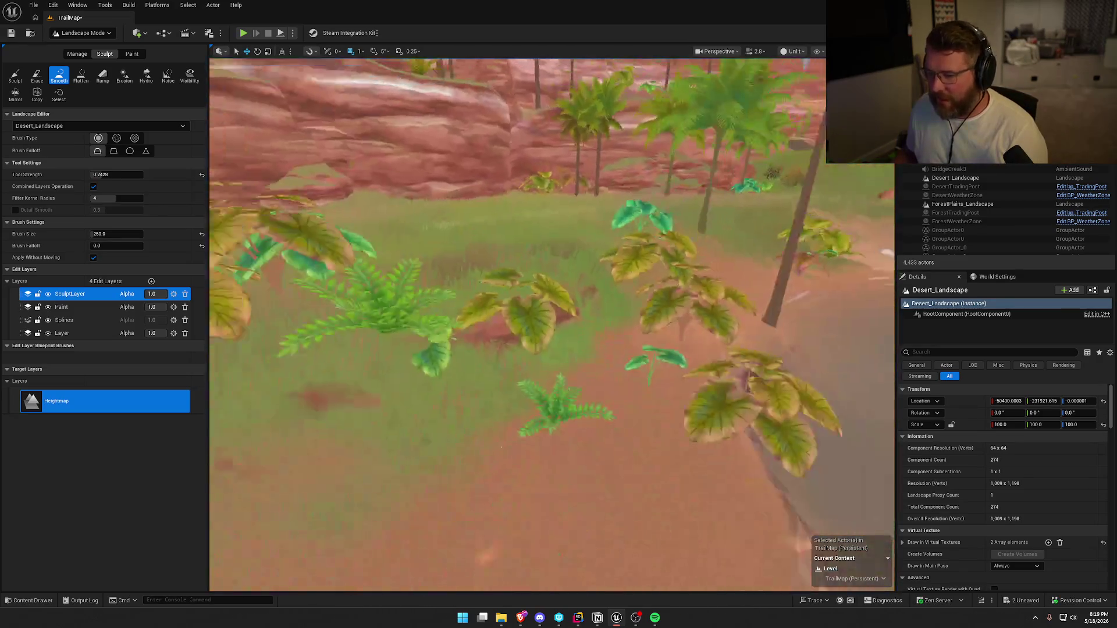
{"action": "mouse_move", "coordinate": [403, 400]}
{"action": "left_mouse_down"}
{"action": "mouse_move", "coordinate": [469, 407]}
{"action": "mouse_move", "coordinate": [600, 324]}
{"action": "mouse_move", "coordinate": [535, 299]}
{"action": "mouse_move", "coordinate": [553, 268]}
{"action": "mouse_move", "coordinate": [553, 314]}
{"action": "mouse_move", "coordinate": [546, 261]}
{"action": "mouse_move", "coordinate": [558, 259]}
{"action": "mouse_move", "coordinate": [555, 291]}
{"action": "mouse_move", "coordinate": [532, 346]}
{"action": "mouse_move", "coordinate": [546, 263]}
{"action": "left_mouse_up"}
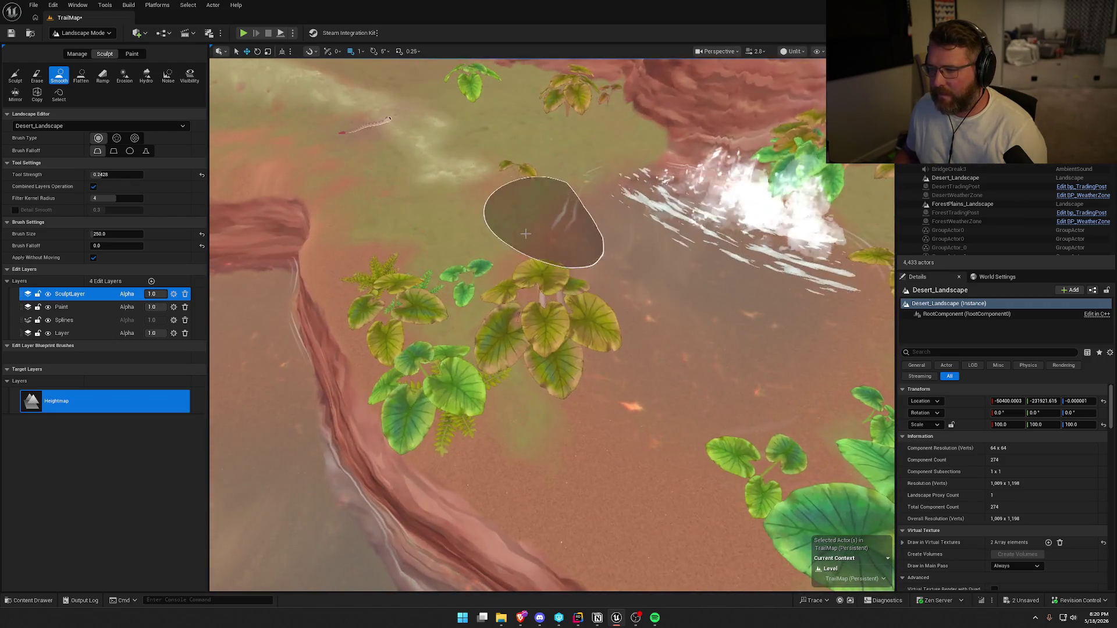
{"action": "mouse_move", "coordinate": [463, 239]}
{"action": "left_mouse_down"}
{"action": "mouse_move", "coordinate": [610, 461]}
{"action": "mouse_move", "coordinate": [611, 361]}
{"action": "mouse_move", "coordinate": [627, 425]}
{"action": "left_mouse_up"}
{"action": "mouse_move", "coordinate": [544, 364]}
{"action": "left_mouse_down"}
{"action": "mouse_move", "coordinate": [483, 408]}
{"action": "mouse_move", "coordinate": [316, 395]}
{"action": "left_mouse_up"}
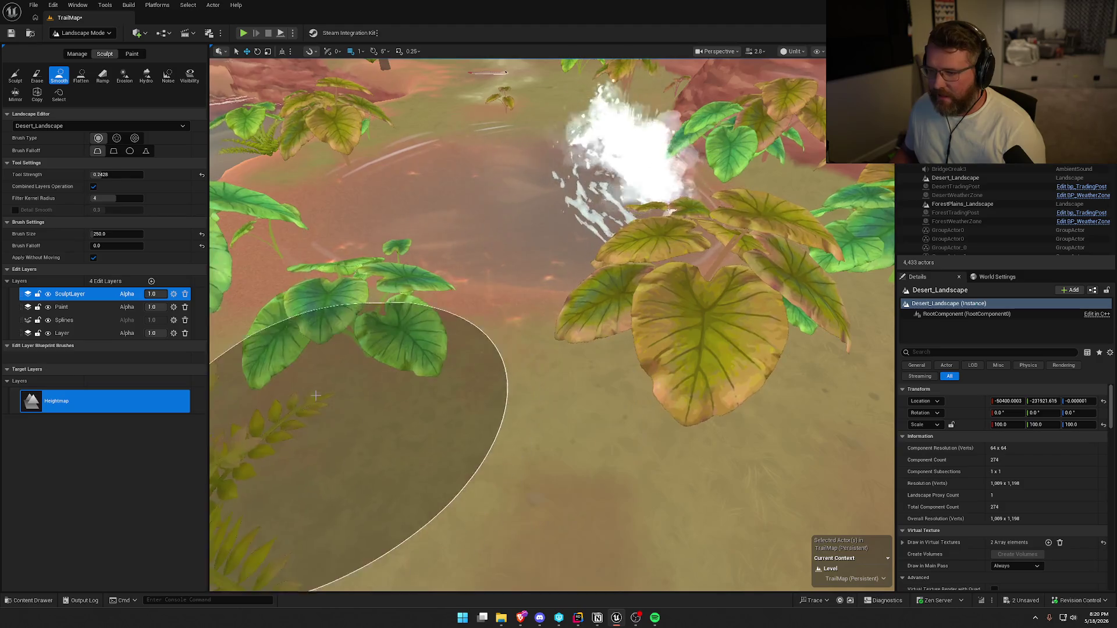
{"action": "mouse_move", "coordinate": [412, 485]}
{"action": "left_mouse_down"}
{"action": "mouse_move", "coordinate": [407, 451]}
{"action": "mouse_move", "coordinate": [465, 431]}
{"action": "mouse_move", "coordinate": [454, 349]}
{"action": "mouse_move", "coordinate": [553, 364]}
{"action": "mouse_move", "coordinate": [412, 449]}
{"action": "left_mouse_up"}
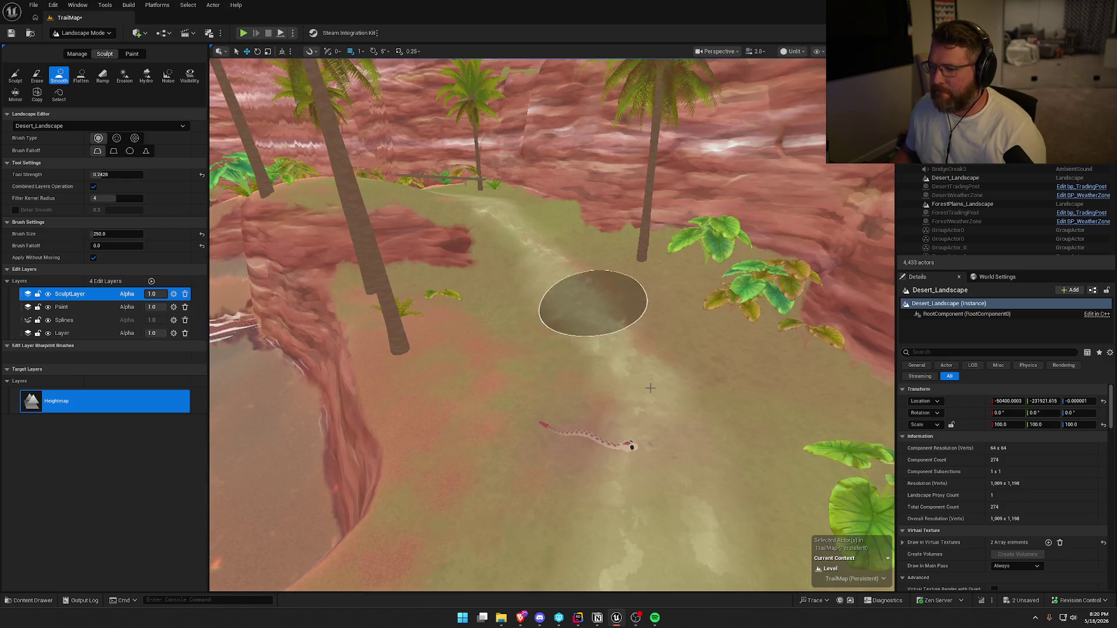
- Brush the red dirt trail below the palms smooth and fly around to check it
{"action": "mouse_move", "coordinate": [652, 274]}
{"action": "left_mouse_down"}
{"action": "mouse_move", "coordinate": [639, 245]}
{"action": "mouse_move", "coordinate": [643, 325]}
{"action": "left_mouse_up"}
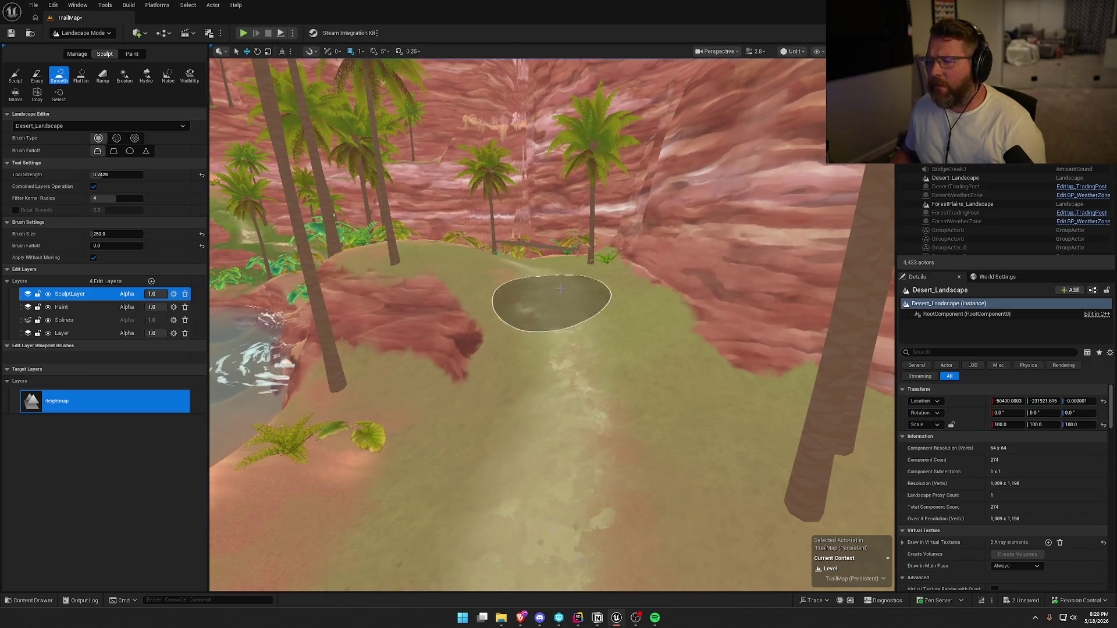
{"action": "left_click_drag", "start_coordinate": [606, 302], "coordinate": [488, 270]}
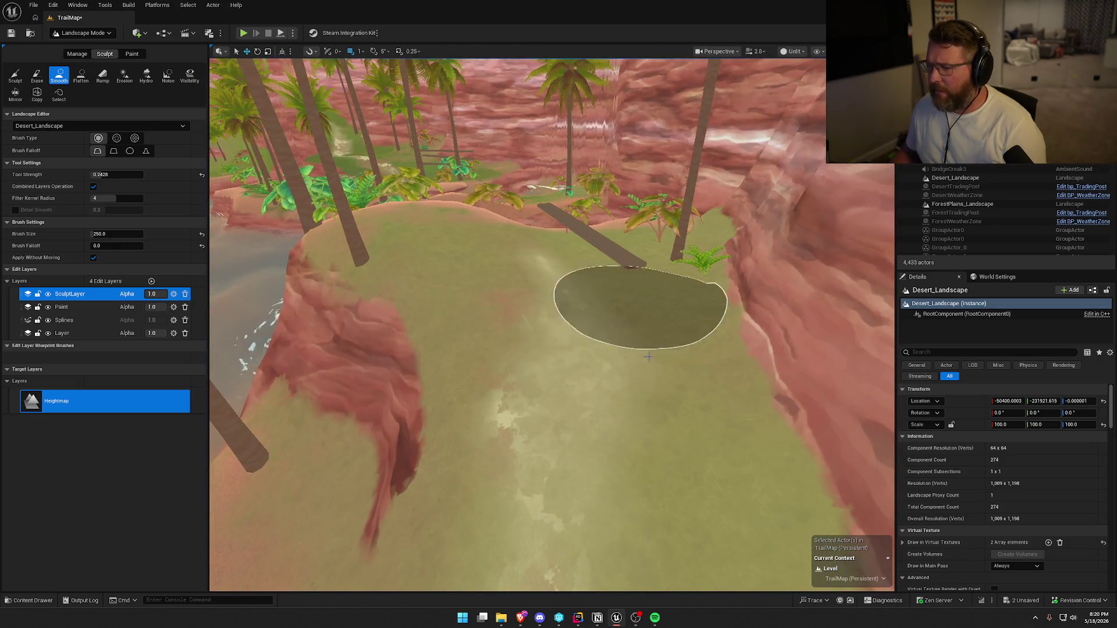
{"action": "mouse_move", "coordinate": [681, 226]}
{"action": "left_mouse_down"}
{"action": "mouse_move", "coordinate": [669, 200]}
{"action": "mouse_move", "coordinate": [657, 244]}
{"action": "mouse_move", "coordinate": [558, 312]}
{"action": "left_mouse_up"}
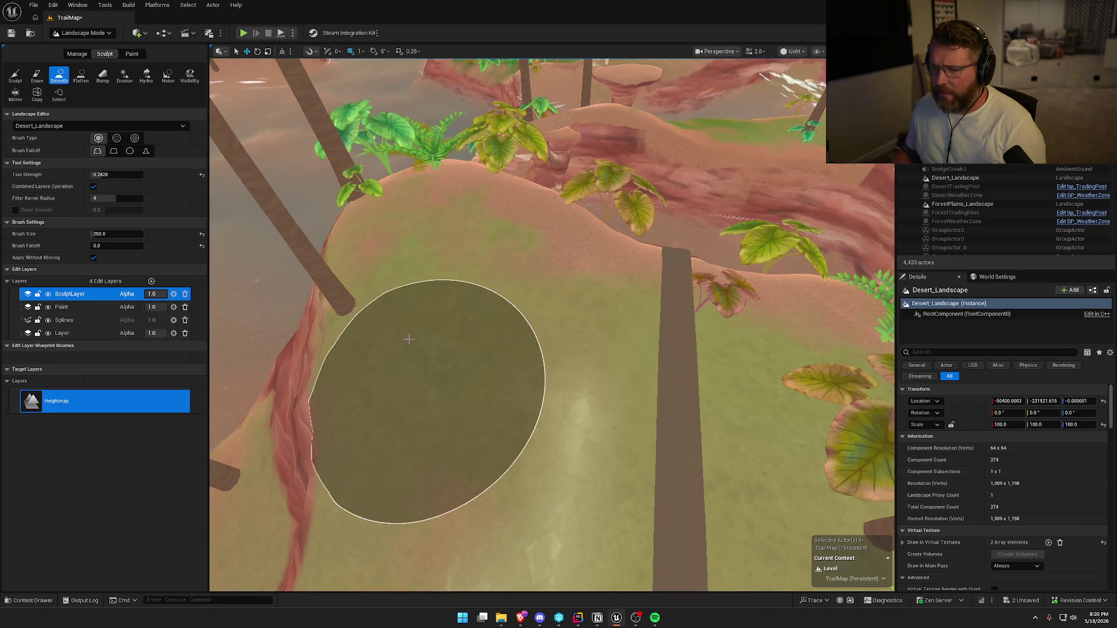
{"action": "mouse_move", "coordinate": [369, 401]}
{"action": "left_mouse_down"}
{"action": "mouse_move", "coordinate": [602, 315]}
{"action": "mouse_move", "coordinate": [628, 325]}
{"action": "mouse_move", "coordinate": [575, 331]}
{"action": "left_mouse_up"}
{"action": "left_click_drag", "start_coordinate": [671, 368], "coordinate": [672, 367]}
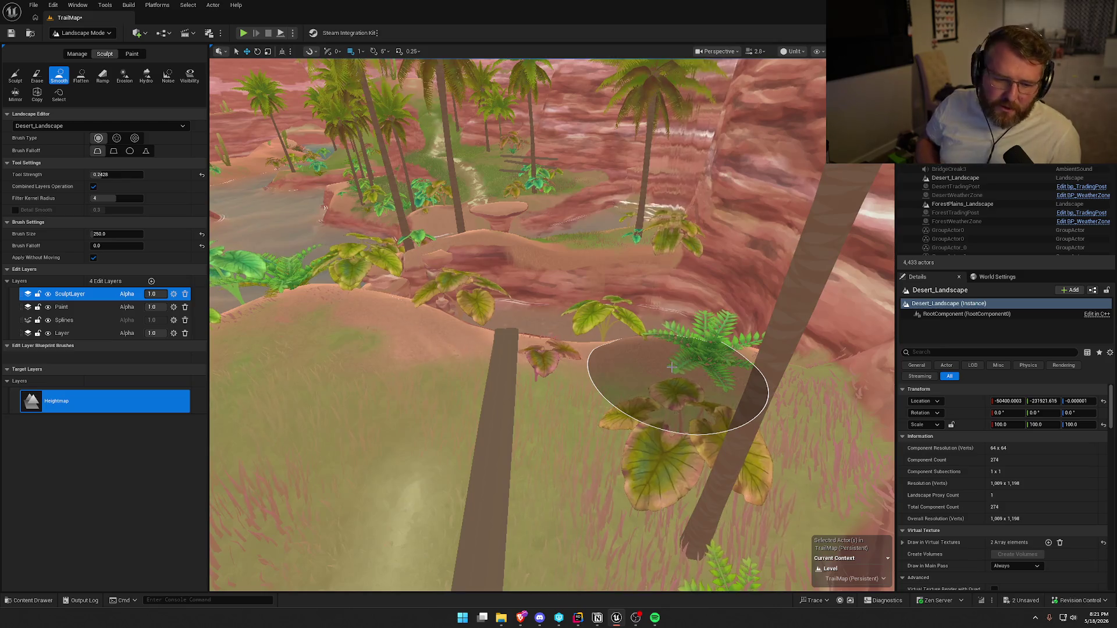
- Brush the Smooth tool along the jagged crevice on the grassy ridge above the lake
{"action": "mouse_move", "coordinate": [642, 364]}
{"action": "left_mouse_down"}
{"action": "mouse_move", "coordinate": [642, 326]}
{"action": "mouse_move", "coordinate": [617, 349]}
{"action": "mouse_move", "coordinate": [617, 396]}
{"action": "mouse_move", "coordinate": [628, 407]}
{"action": "left_mouse_up"}
{"action": "left_click_drag", "start_coordinate": [611, 357], "coordinate": [611, 357]}
{"action": "mouse_move", "coordinate": [607, 282]}
{"action": "left_mouse_down"}
{"action": "mouse_move", "coordinate": [710, 255]}
{"action": "mouse_move", "coordinate": [748, 266]}
{"action": "mouse_move", "coordinate": [686, 358]}
{"action": "left_mouse_up"}
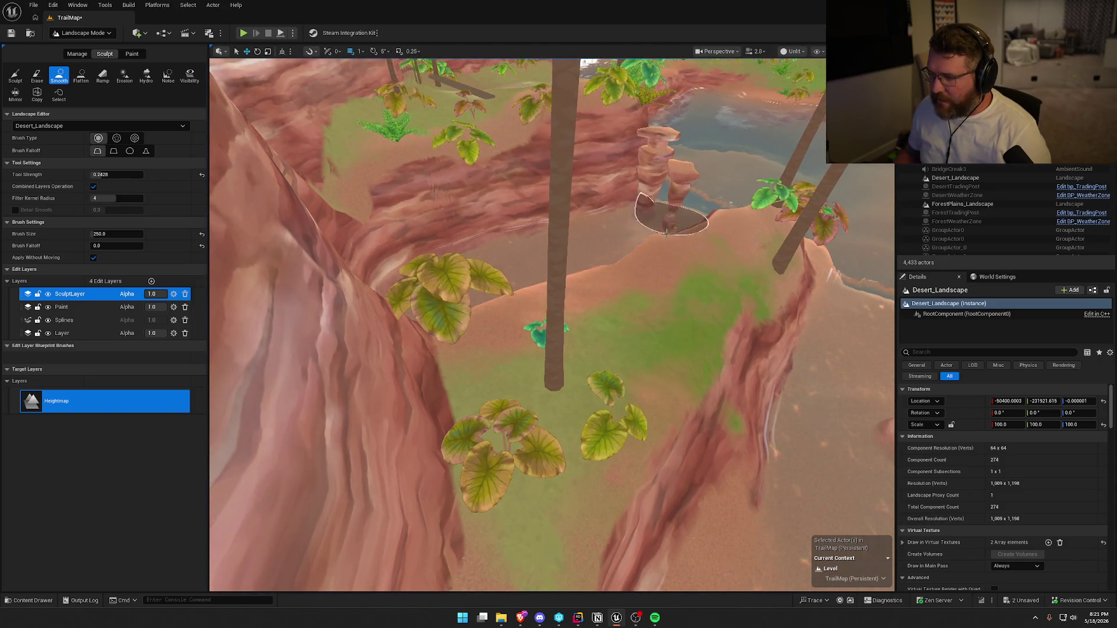
{"action": "left_click_drag", "start_coordinate": [623, 274], "coordinate": [623, 274]}
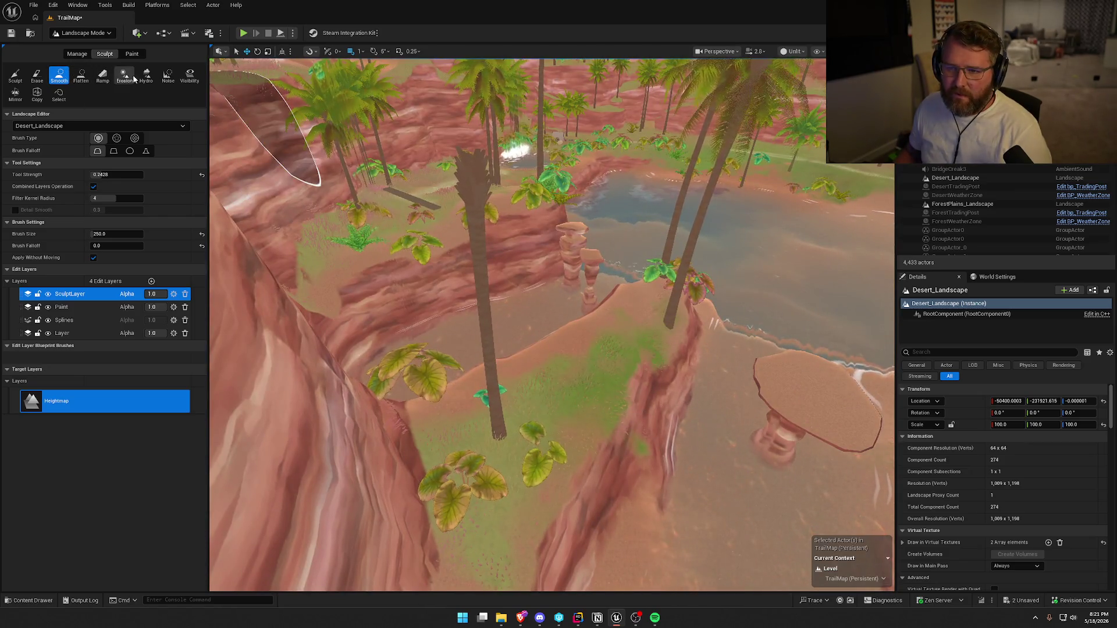
- Briefly pick the Flatten sculpt tool, then reselect Smooth
{"action": "left_click", "coordinate": [81, 77]}
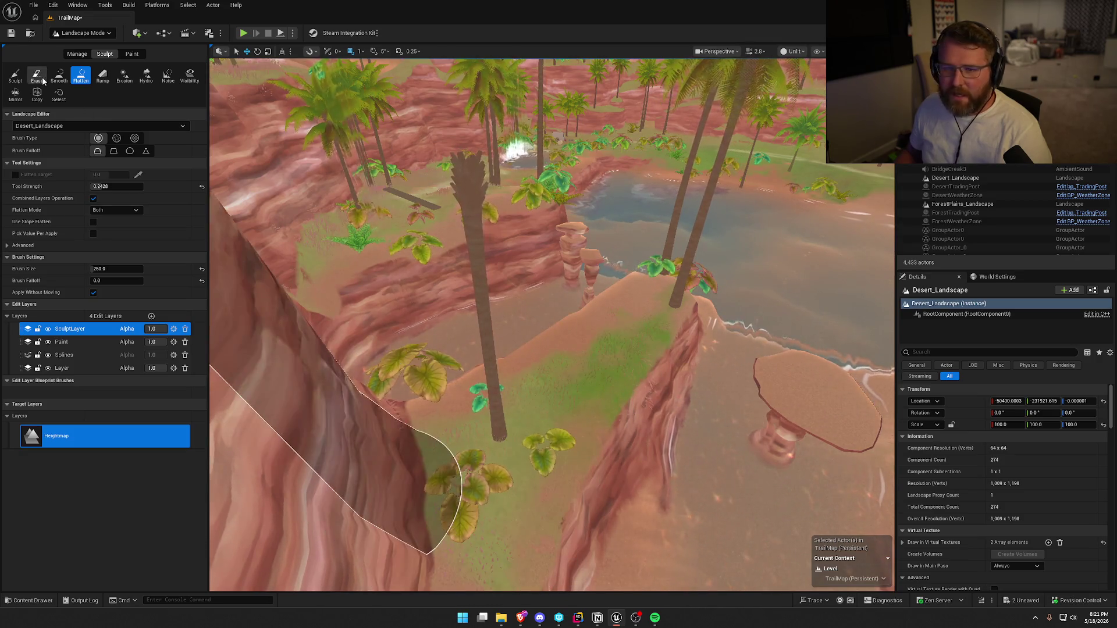
{"action": "scroll", "coordinate": [324, 449], "scroll_direction": "up", "scroll_amount": 5}
{"action": "scroll", "coordinate": [360, 372], "scroll_direction": "down", "scroll_amount": 5}
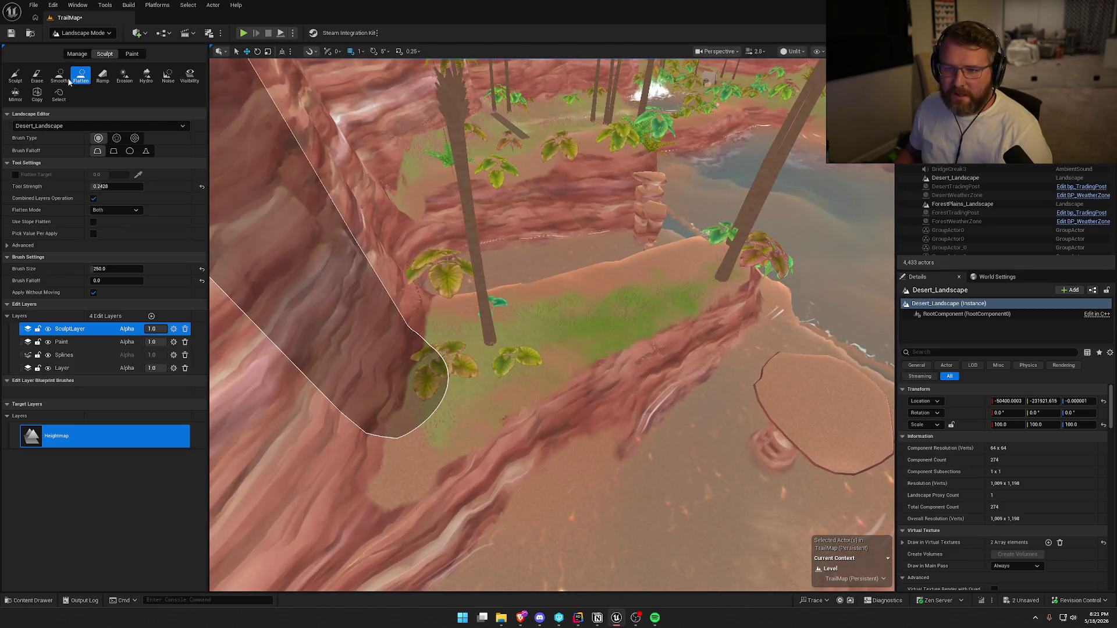
{"action": "left_click", "coordinate": [59, 76]}
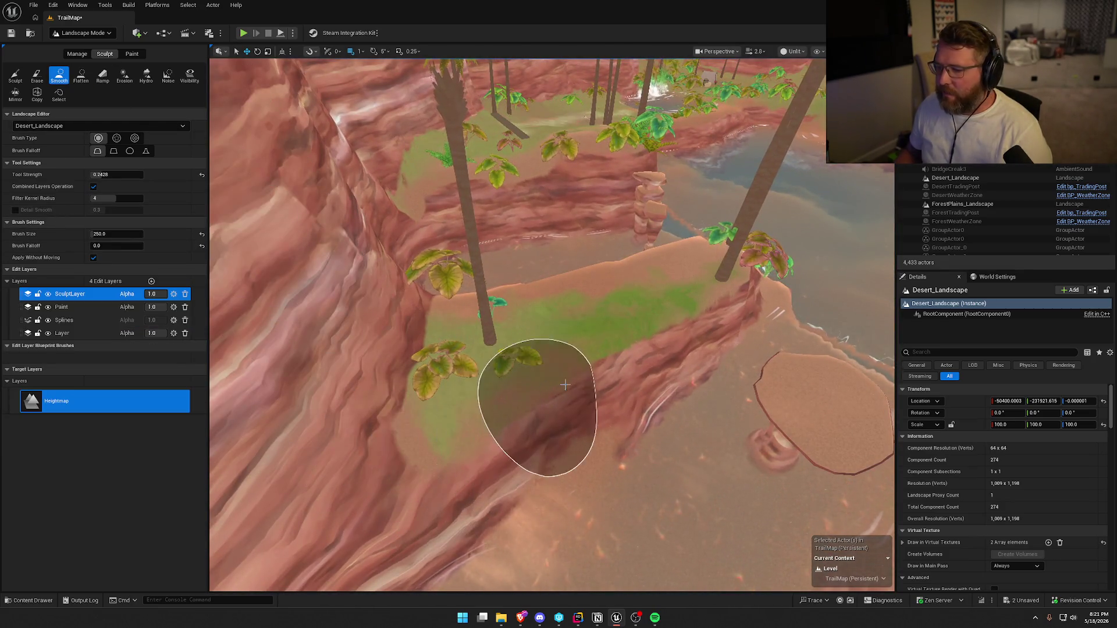
- Smooth the canyon pool bank beside the plants from a top-down view
{"action": "mouse_move", "coordinate": [673, 343]}
{"action": "left_mouse_down"}
{"action": "mouse_move", "coordinate": [622, 373]}
{"action": "mouse_move", "coordinate": [474, 399]}
{"action": "left_mouse_up"}
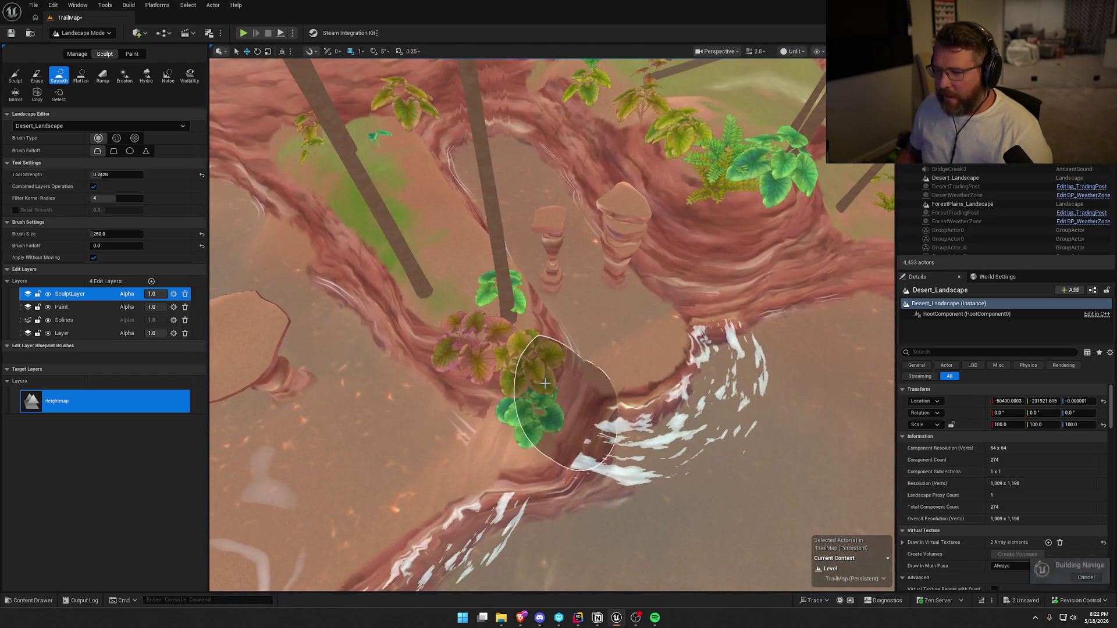
{"action": "mouse_move", "coordinate": [550, 357]}
{"action": "left_mouse_down"}
{"action": "mouse_move", "coordinate": [531, 374]}
{"action": "mouse_move", "coordinate": [498, 374]}
{"action": "mouse_move", "coordinate": [479, 404]}
{"action": "mouse_move", "coordinate": [592, 357]}
{"action": "mouse_move", "coordinate": [598, 337]}
{"action": "left_mouse_up"}
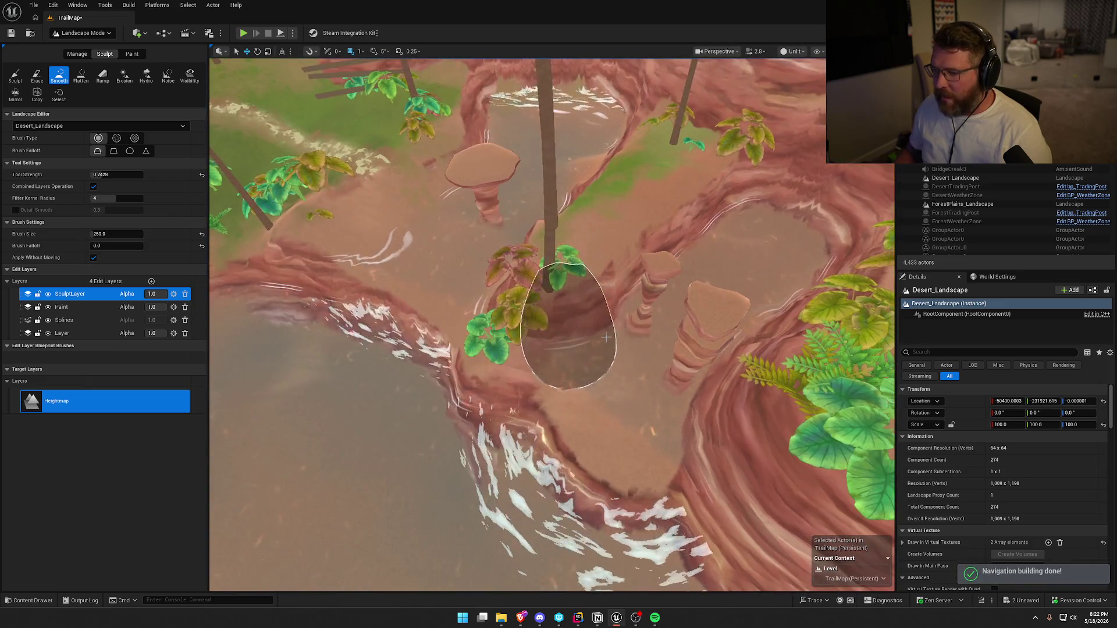
{"action": "left_click_drag", "start_coordinate": [578, 374], "coordinate": [578, 374]}
{"action": "scroll", "coordinate": [553, 326], "scroll_direction": "up", "scroll_amount": 5}
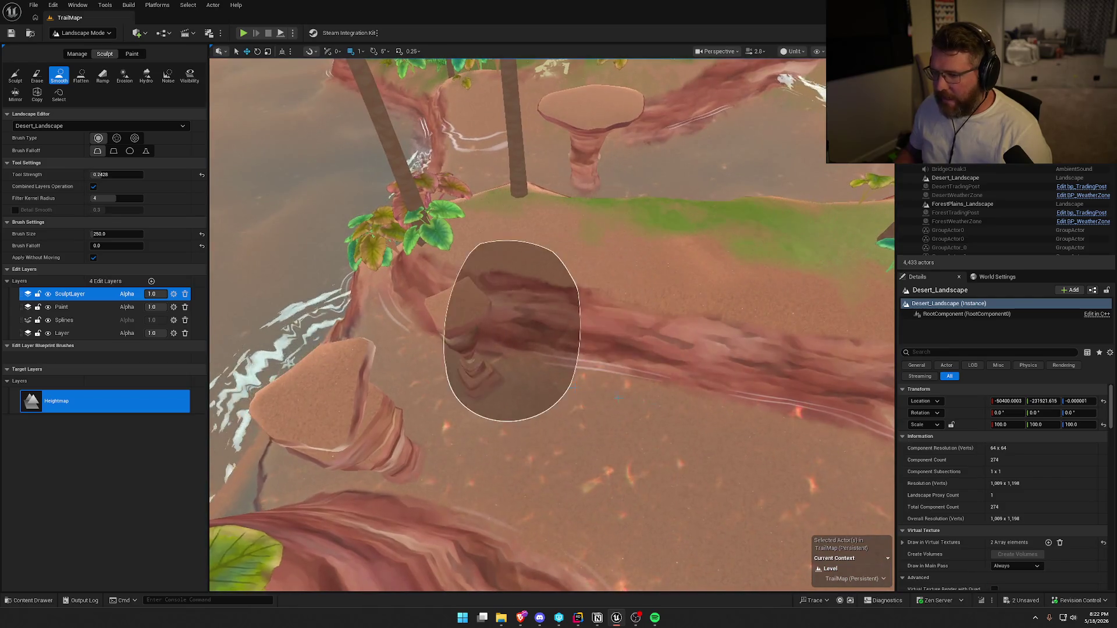
- Check the smoothed bank, then leave landscape editing for Selection Mode
{"action": "left_click_drag", "start_coordinate": [518, 361], "coordinate": [482, 361]}
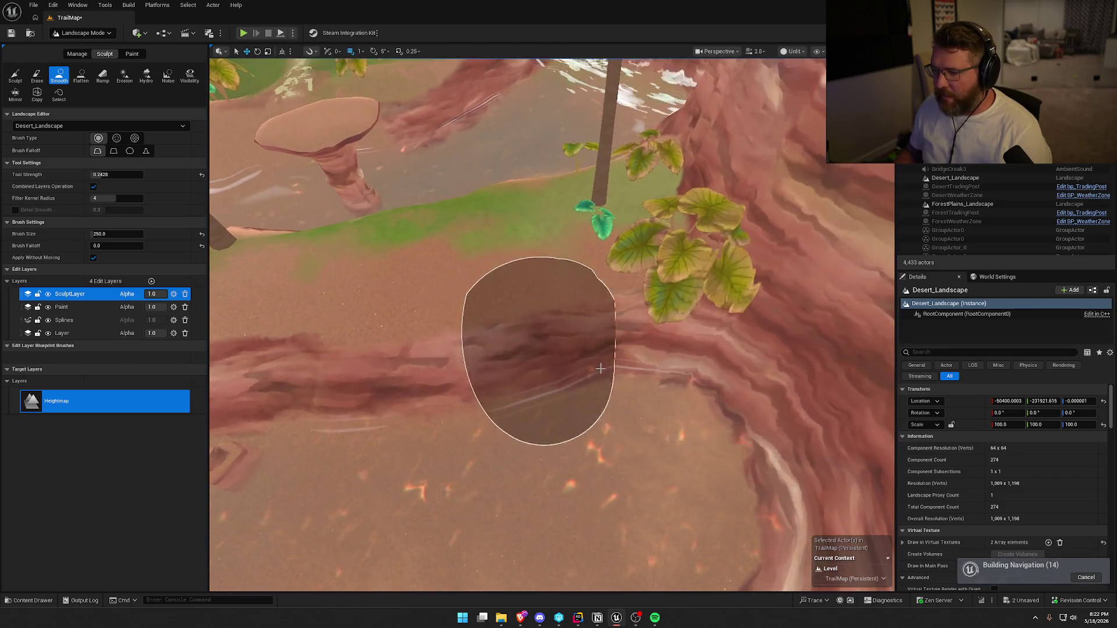
{"action": "scroll", "coordinate": [484, 373], "scroll_direction": "down", "scroll_amount": 5}
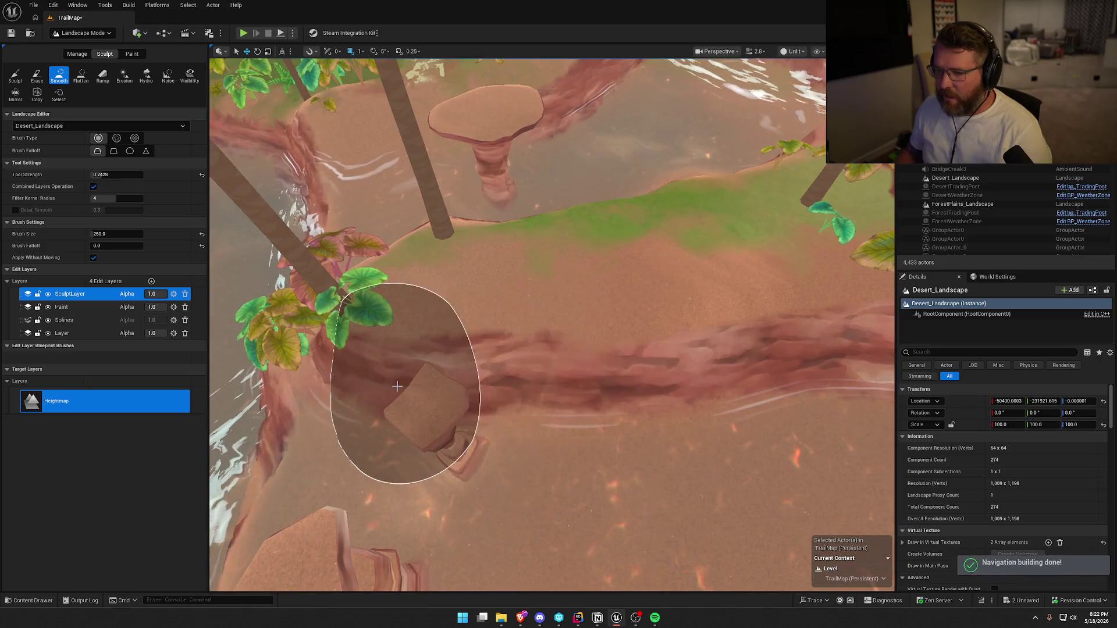
{"action": "scroll", "coordinate": [552, 326], "scroll_direction": "down", "scroll_amount": 10}
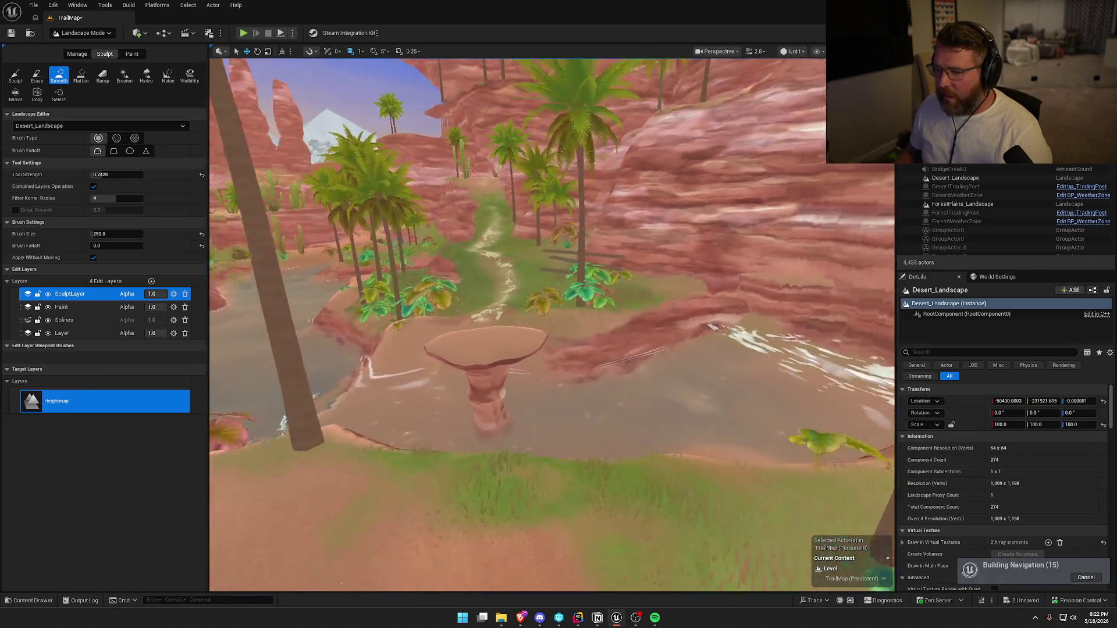
{"action": "scroll", "coordinate": [552, 349], "scroll_direction": "up", "scroll_amount": 5}
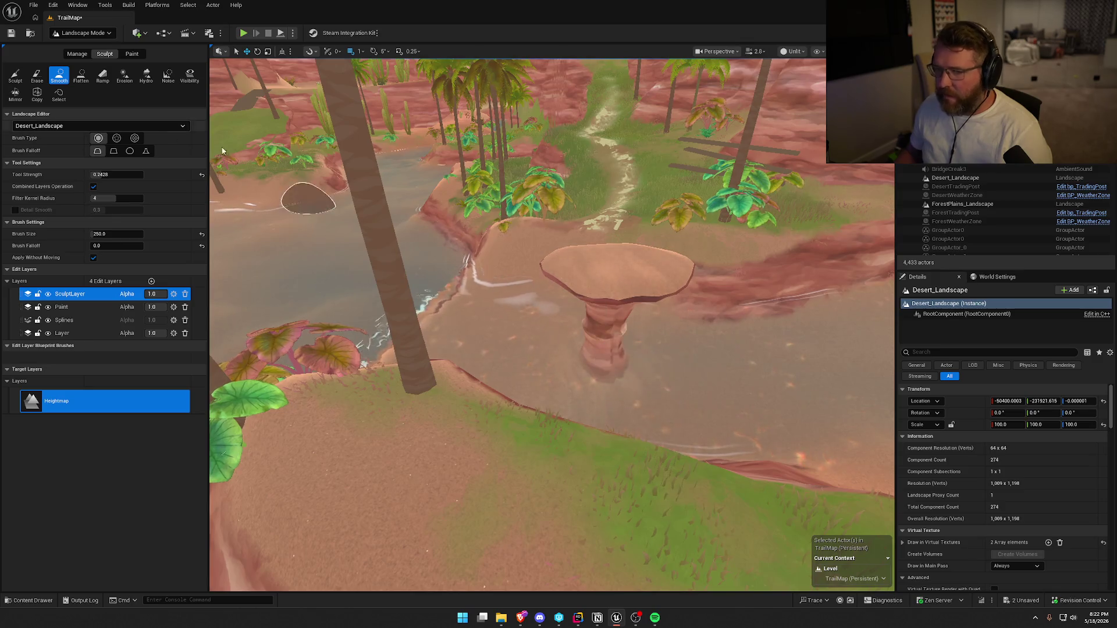
{"action": "left_click", "coordinate": [82, 32]}
{"action": "left_click", "coordinate": [76, 44]}
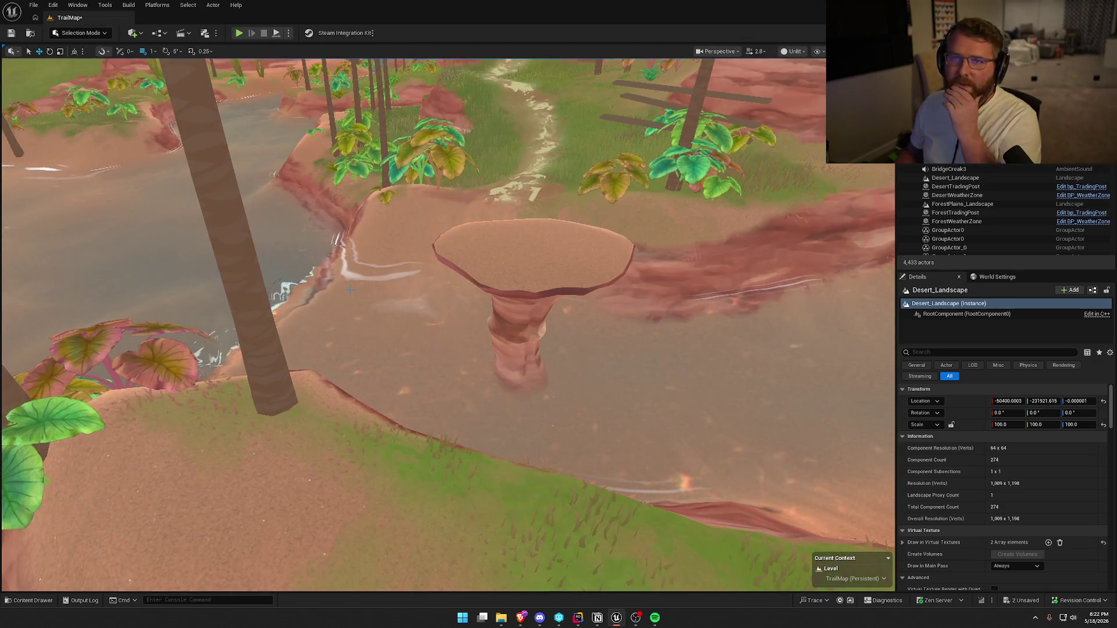
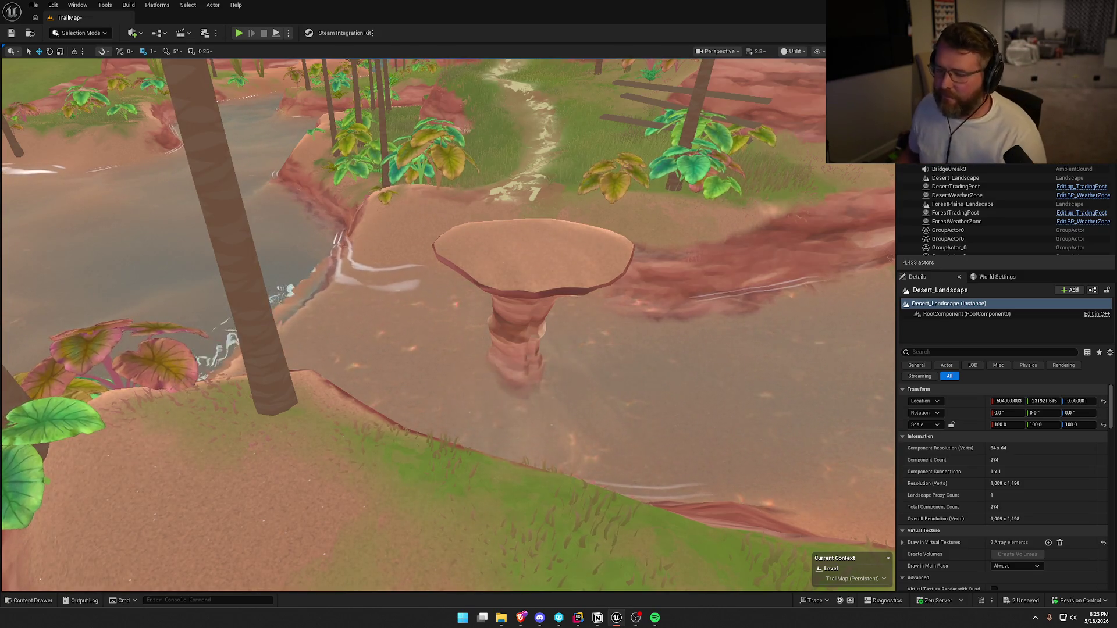
- Delete the stray plank near the canyon
{"action": "left_click_drag", "start_coordinate": [509, 335], "coordinate": [445, 260]}
{"action": "left_click", "coordinate": [486, 301]}
{"action": "key", "text": "Delete"}
- Check the canyon plants in Foliage Mode, then return to Selection Mode
{"action": "left_click", "coordinate": [70, 35]}
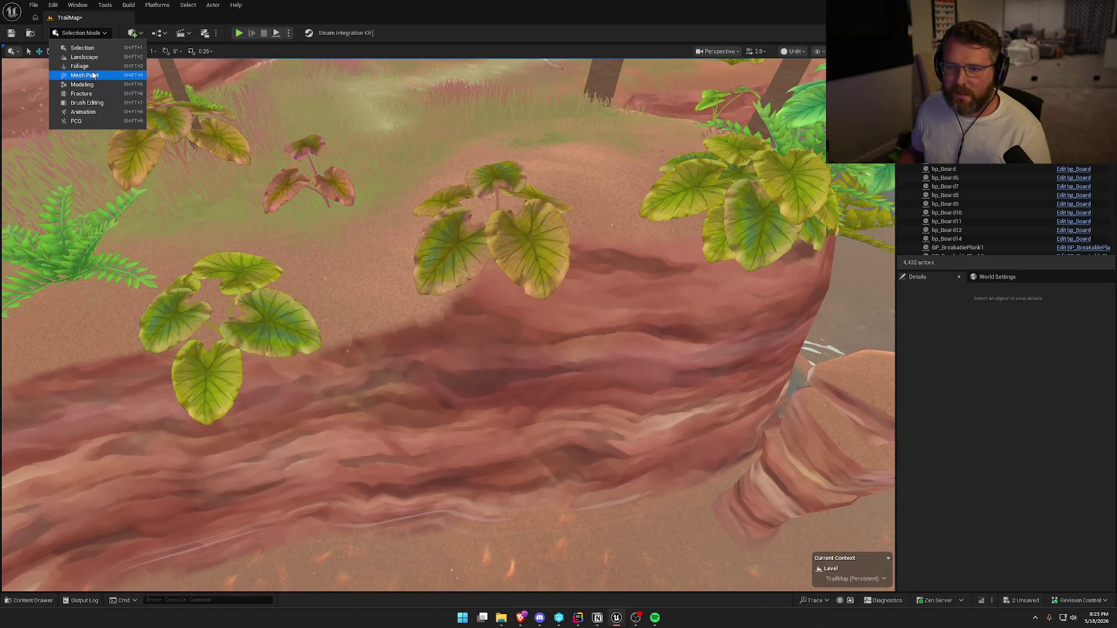
{"action": "left_click", "coordinate": [80, 65]}
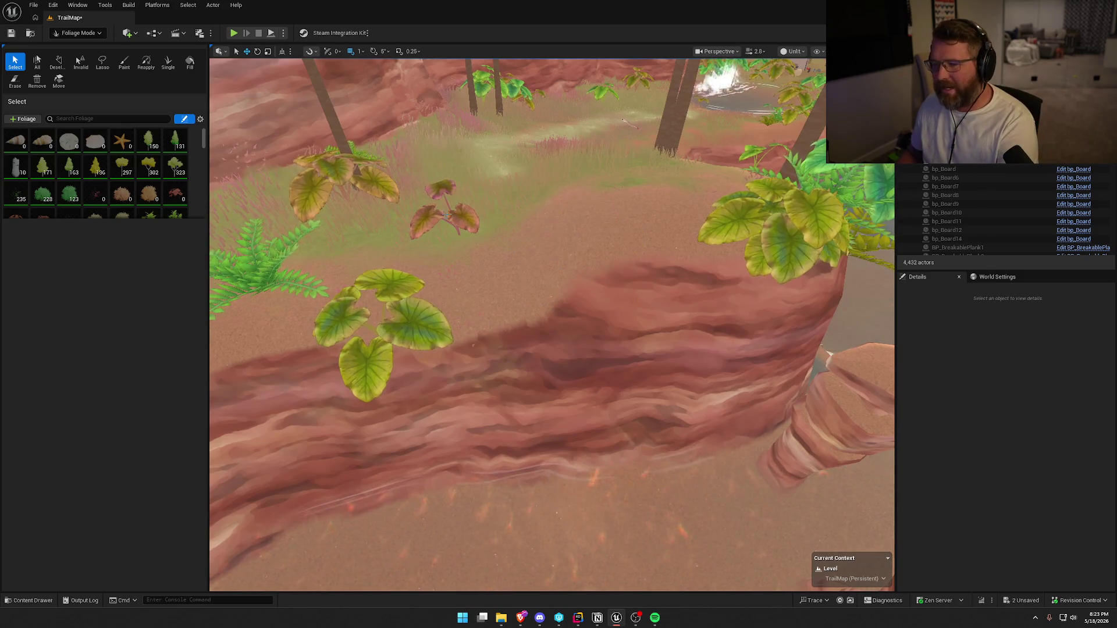
{"action": "left_click_drag", "start_coordinate": [408, 316], "coordinate": [408, 381]}
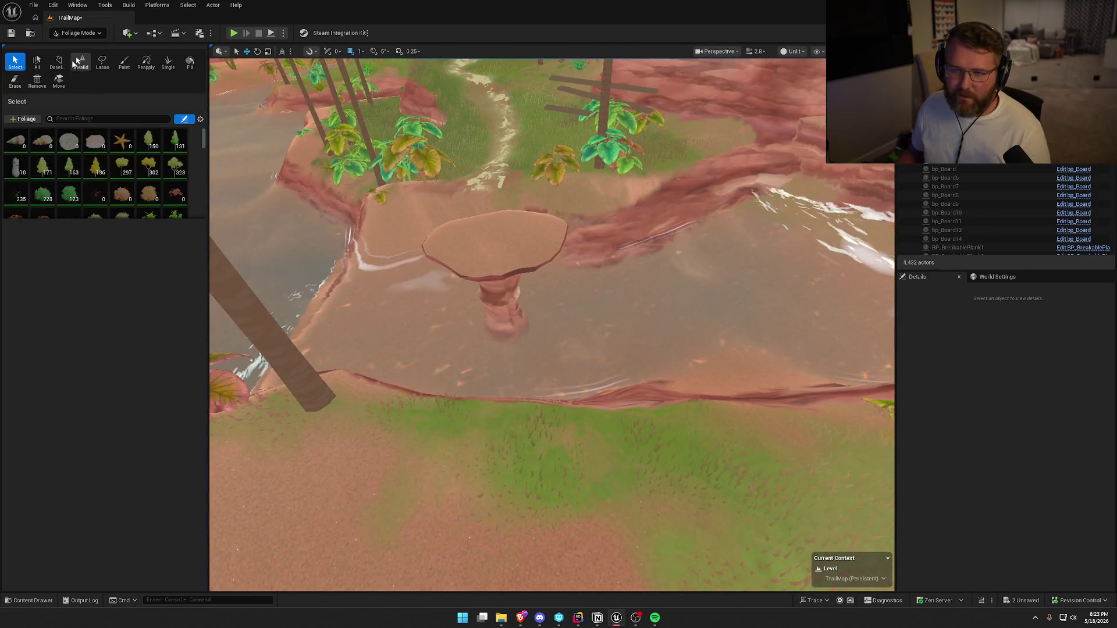
{"action": "left_click", "coordinate": [78, 32]}
{"action": "left_click", "coordinate": [76, 46]}
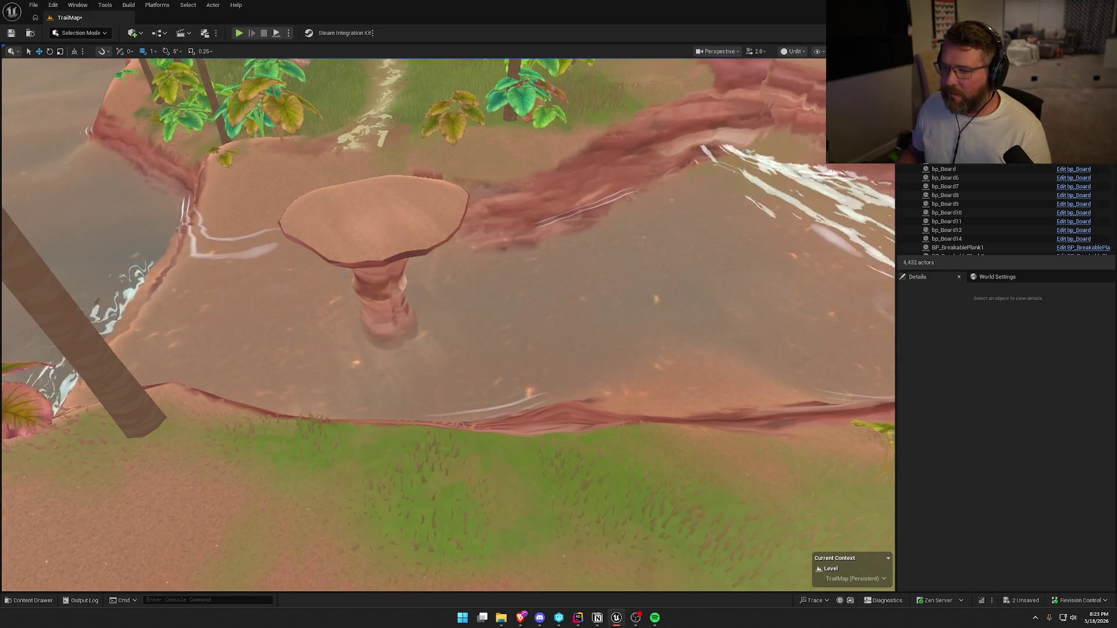
- Delete the SM_RockDesert_Layered67 rock pillar, both leaning boards and the board among the plants
{"action": "left_click", "coordinate": [390, 235]}
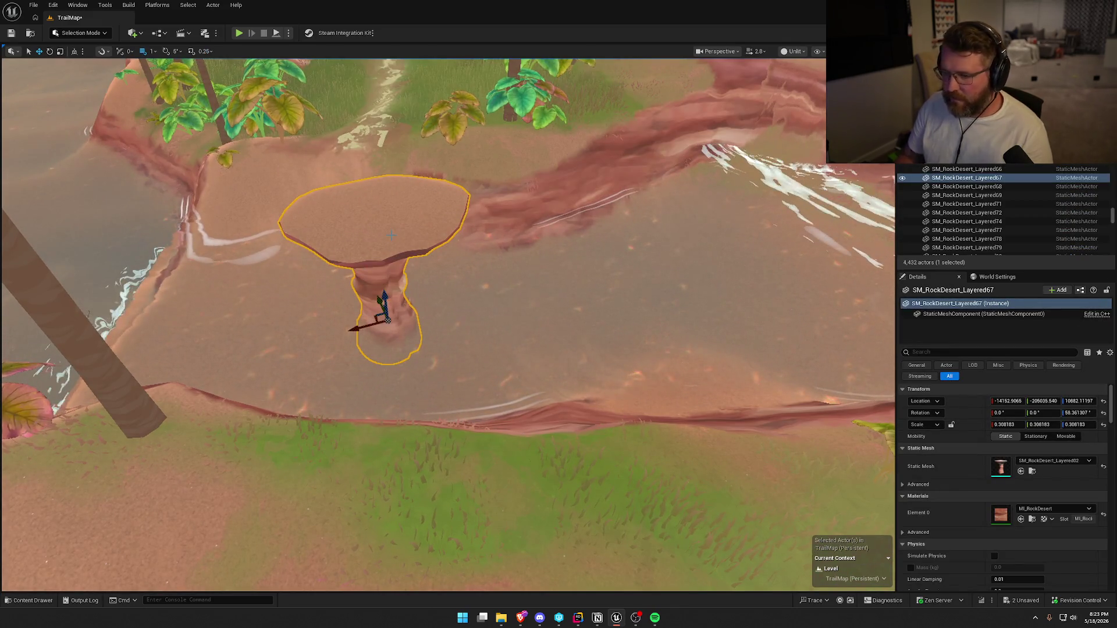
{"action": "key", "text": "Delete"}
{"action": "mouse_move", "coordinate": [391, 235]}
{"action": "left_mouse_down"}
{"action": "mouse_move", "coordinate": [308, 227]}
{"action": "mouse_move", "coordinate": [305, 247]}
{"action": "left_mouse_up"}
{"action": "left_click", "coordinate": [372, 291]}
{"action": "key", "text": "Delete"}
{"action": "left_click", "coordinate": [364, 326]}
{"action": "key", "text": "Delete"}
{"action": "left_click", "coordinate": [422, 372]}
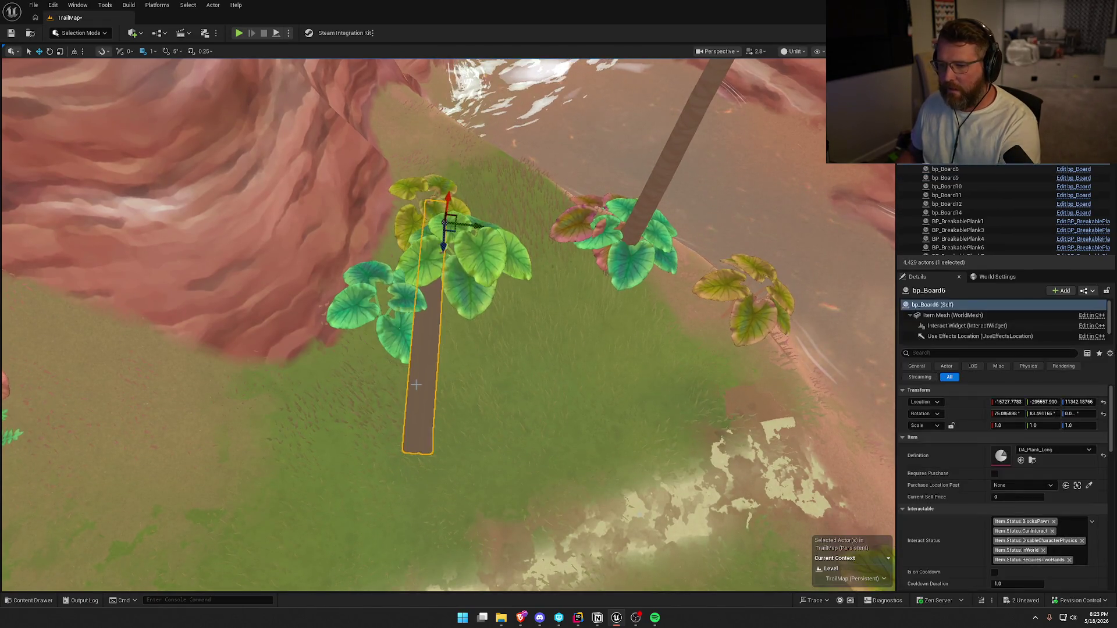
{"action": "key", "text": "Delete"}
- Recheck the plants in Foliage Mode and switch back to Selection Mode
{"action": "left_click", "coordinate": [81, 33]}
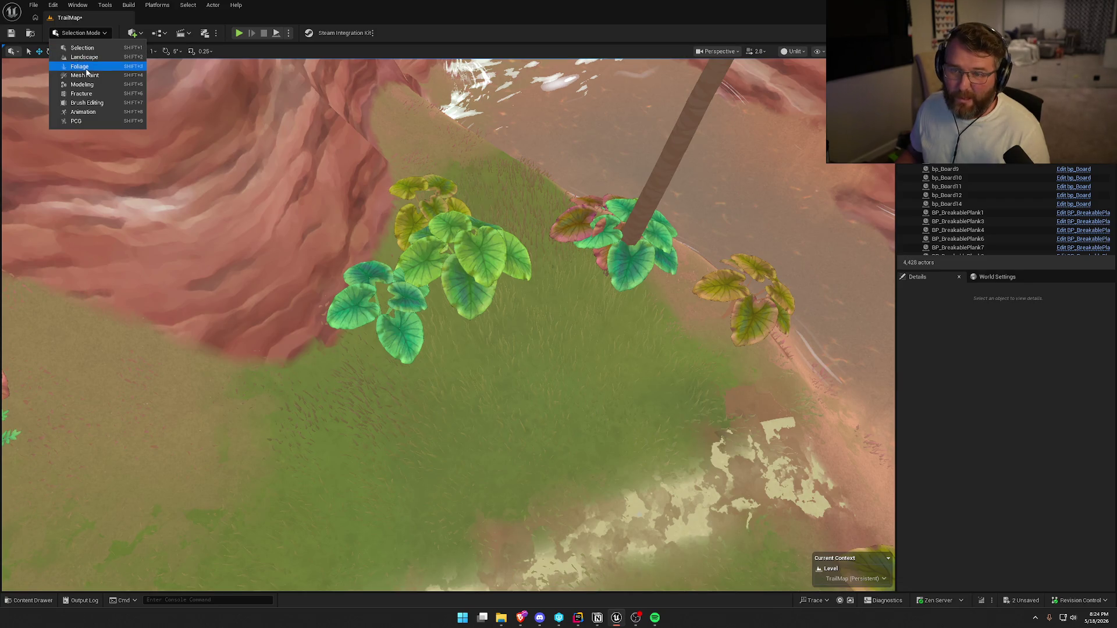
{"action": "left_click", "coordinate": [75, 67]}
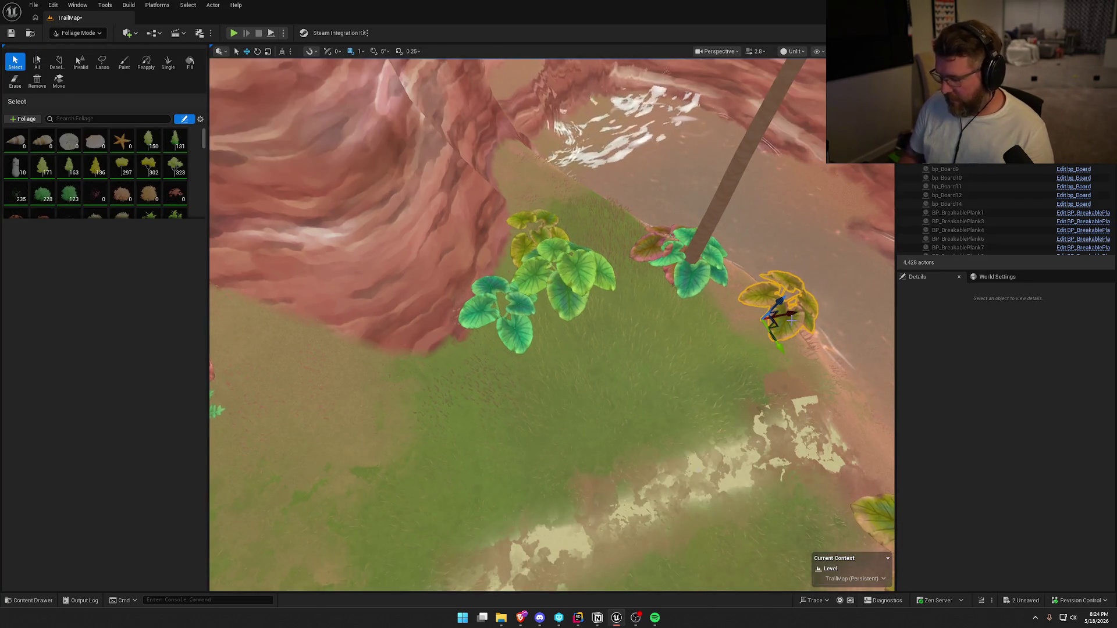
{"action": "left_click", "coordinate": [78, 32]}
{"action": "left_click", "coordinate": [76, 51]}
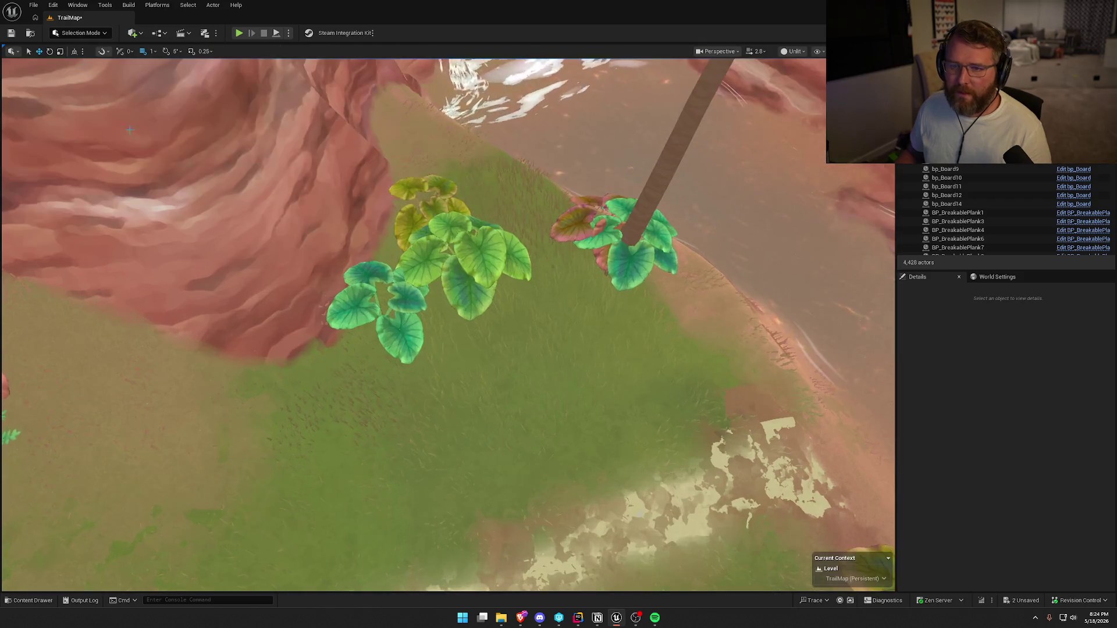
- Switch the editor to Landscape mode with the Smooth sculpt tool
{"action": "key", "text": "w"}
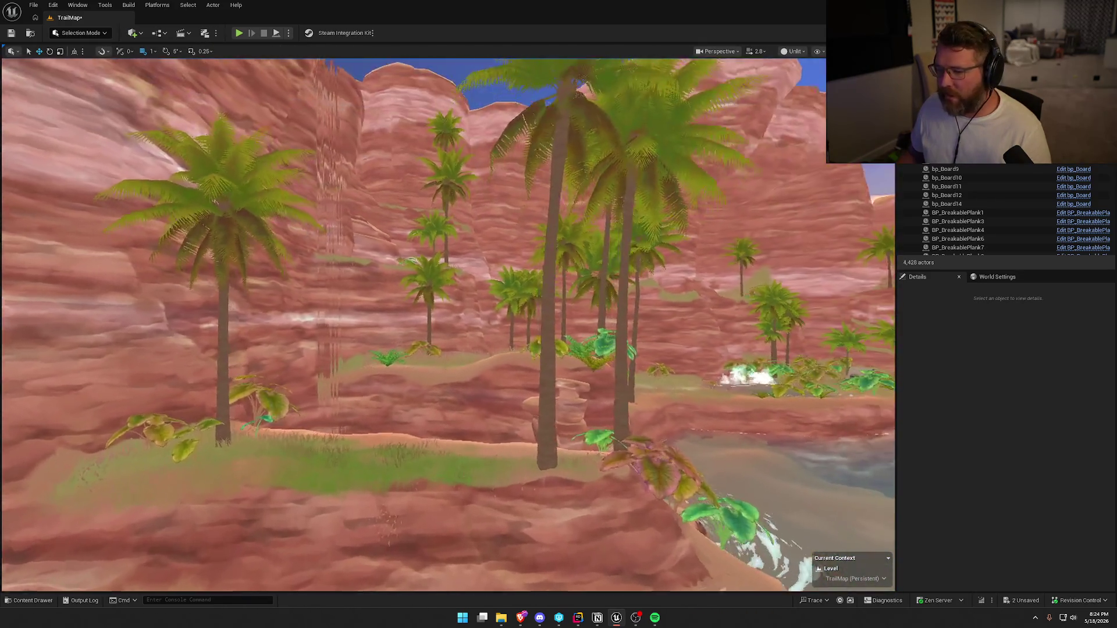
{"action": "key", "text": "w"}
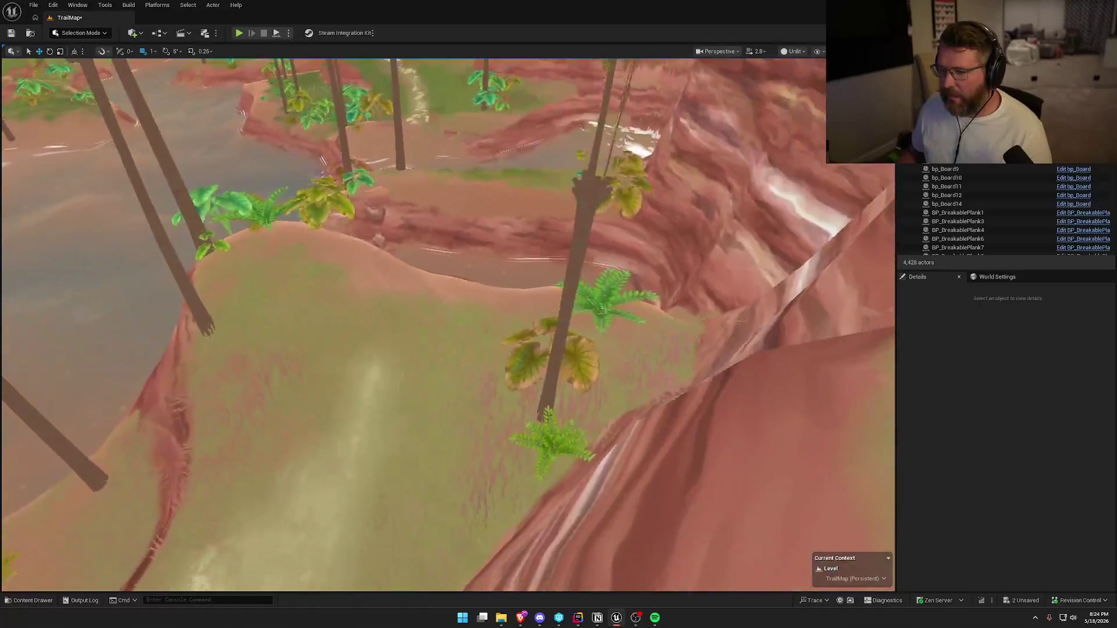
{"action": "key", "text": "s"}
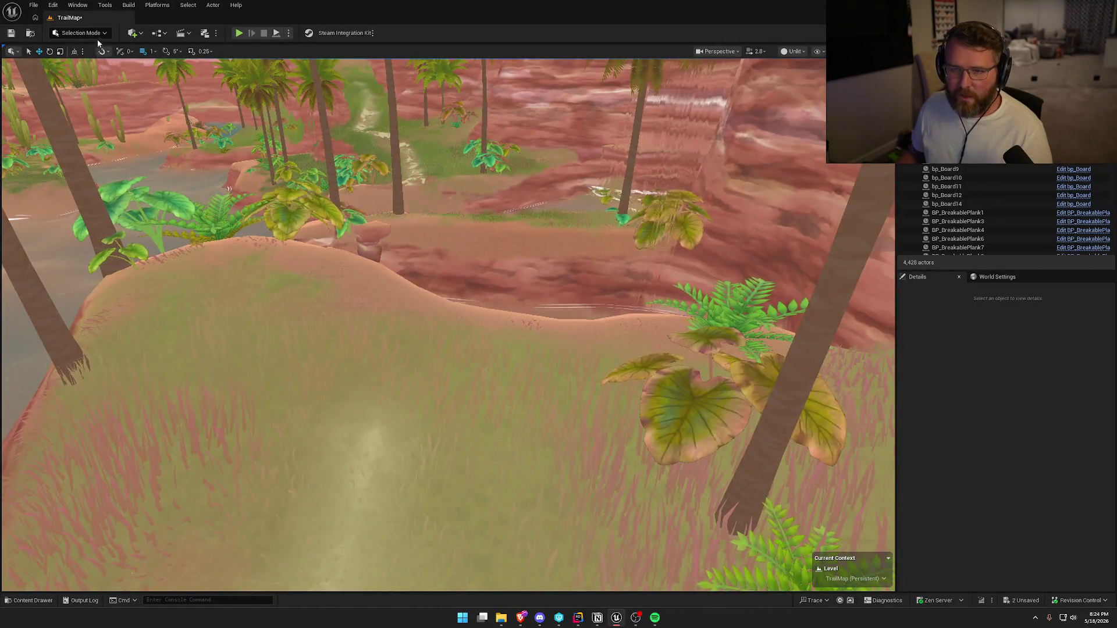
{"action": "left_click", "coordinate": [93, 34]}
{"action": "left_click", "coordinate": [84, 57]}
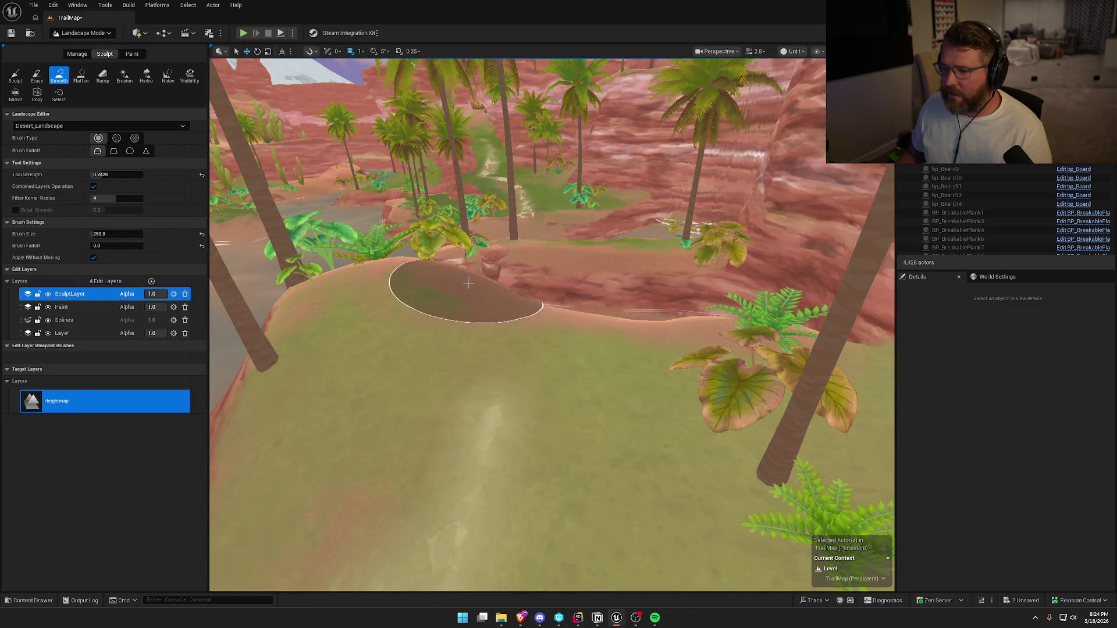
- Smooth the dirt trail across the canyon floor at brush size 250, then return to Selection Mode
{"action": "key", "text": "w"}
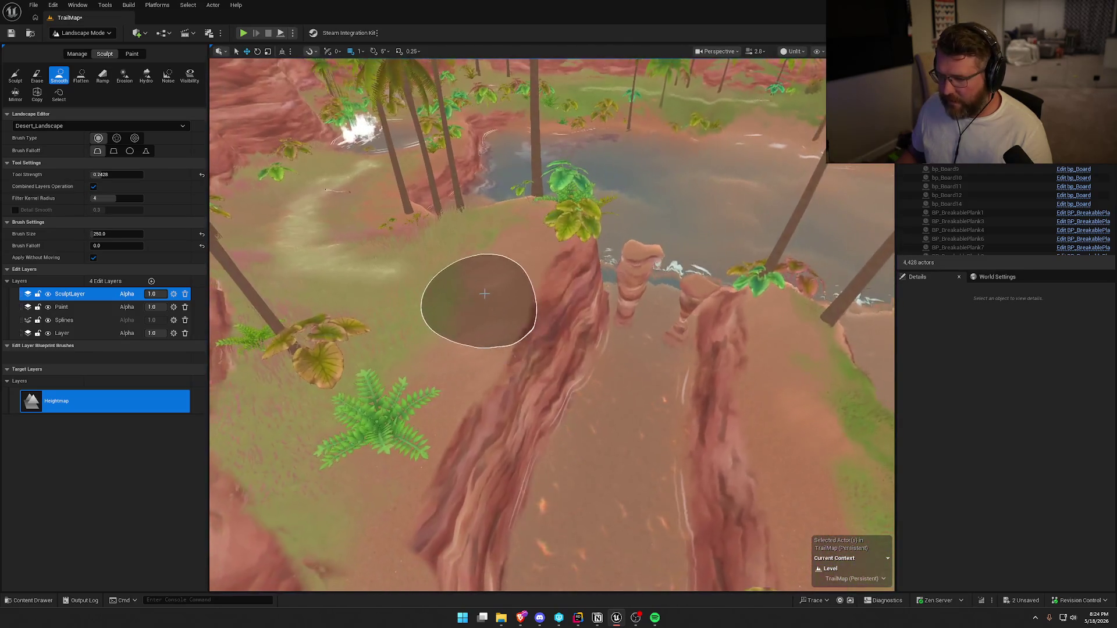
{"action": "key", "text": "w"}
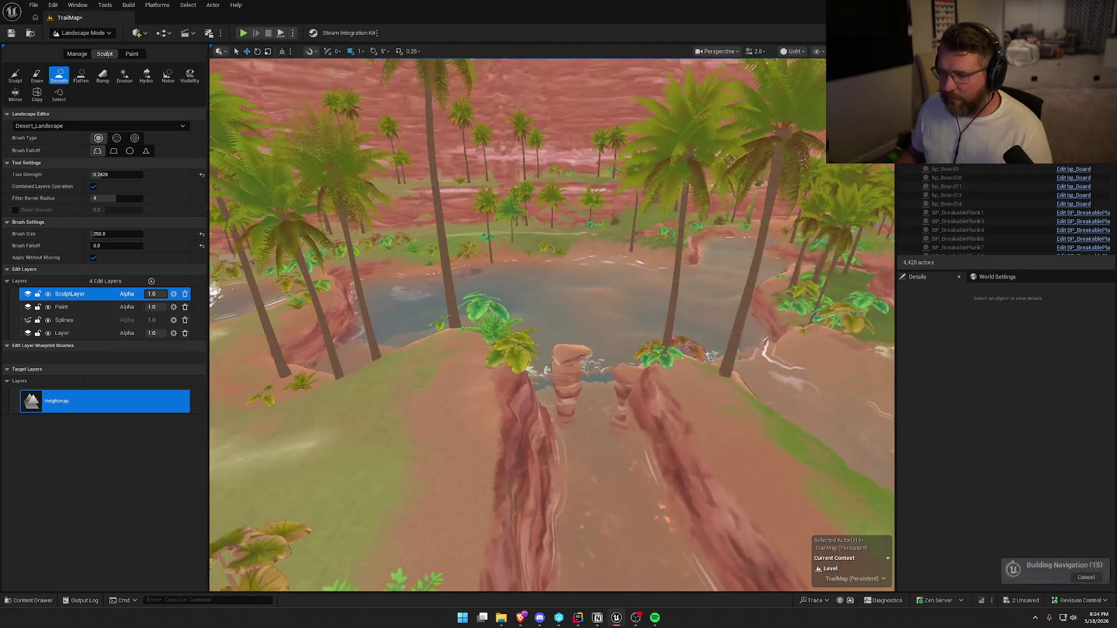
{"action": "key", "text": "s"}
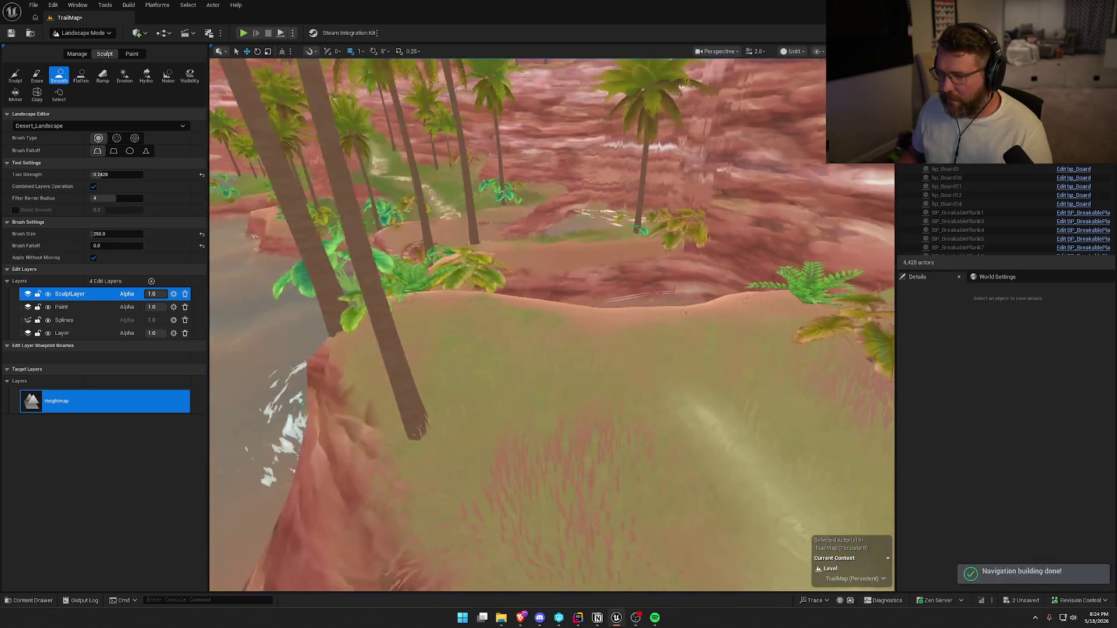
{"action": "key", "text": "w"}
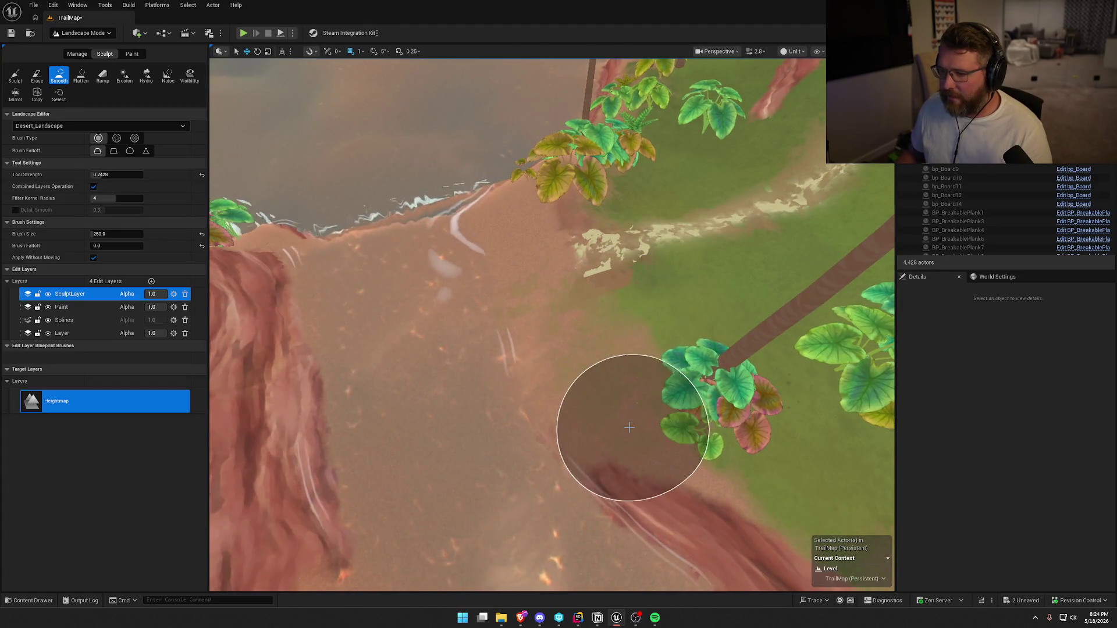
{"action": "key", "text": "s"}
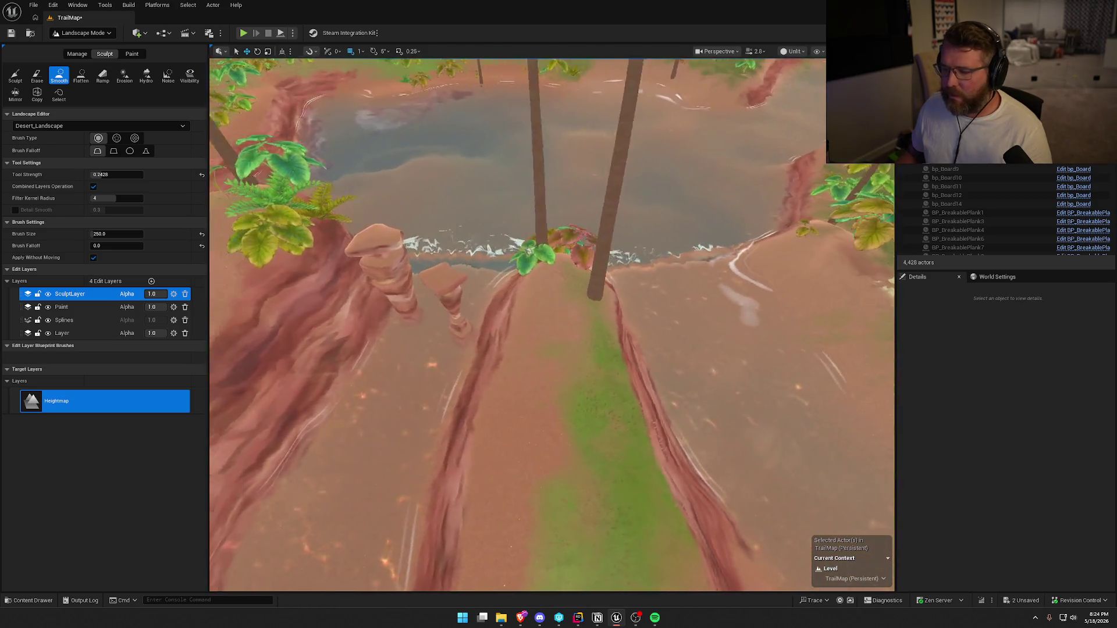
{"action": "key", "text": "s"}
{"action": "left_click", "coordinate": [81, 33]}
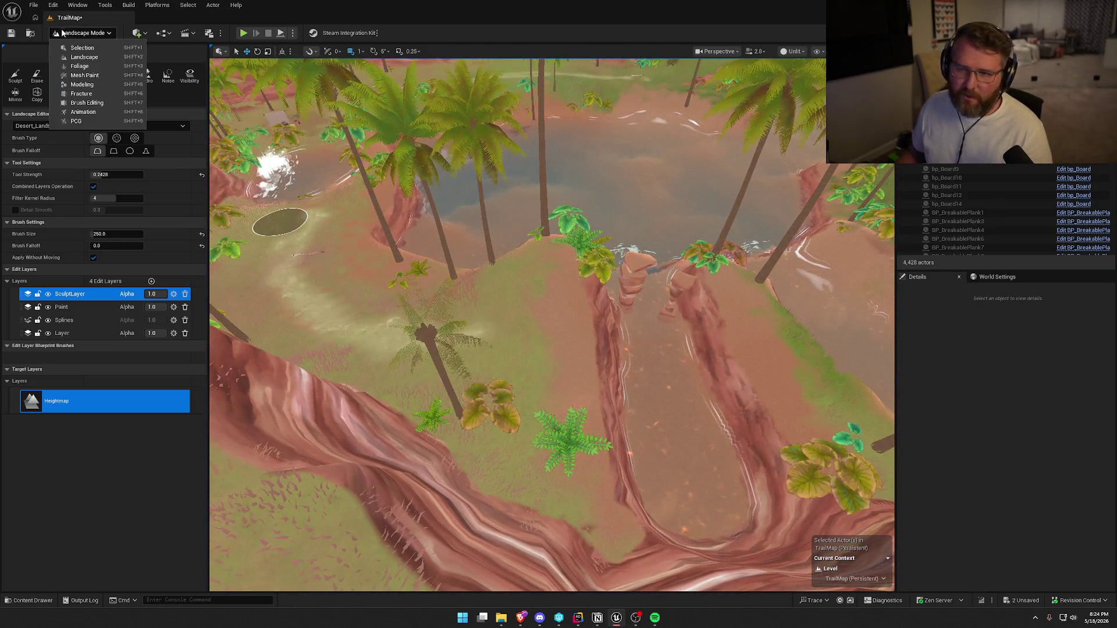
{"action": "left_click", "coordinate": [81, 47]}
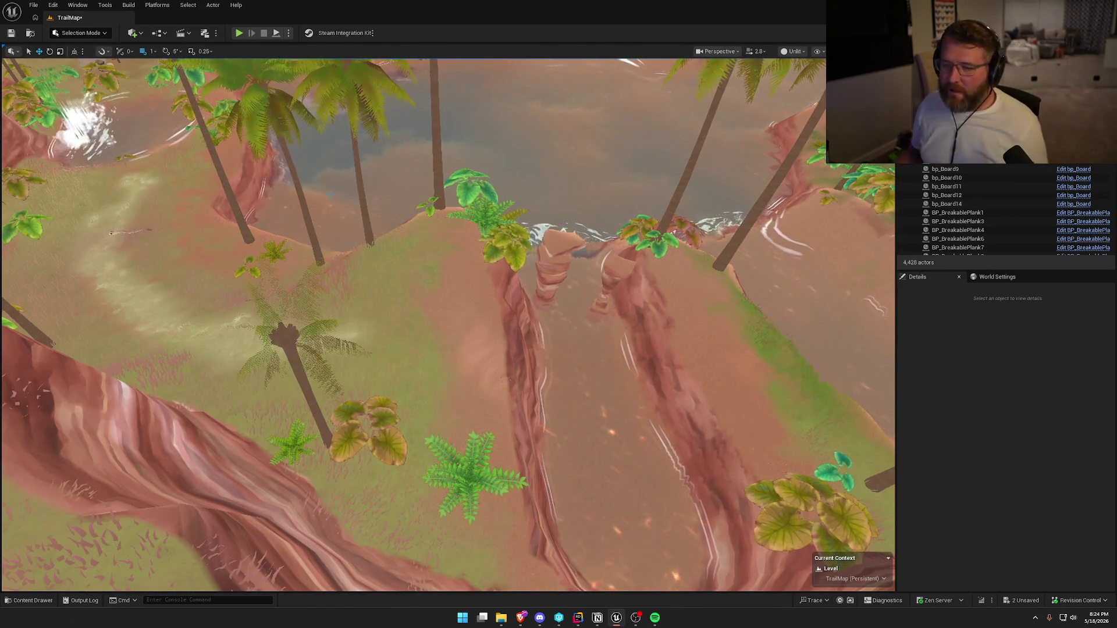
- Place a long wide carryable plank from the Props assets near the canyon
{"action": "key", "text": "w"}
{"action": "key", "text": "s"}
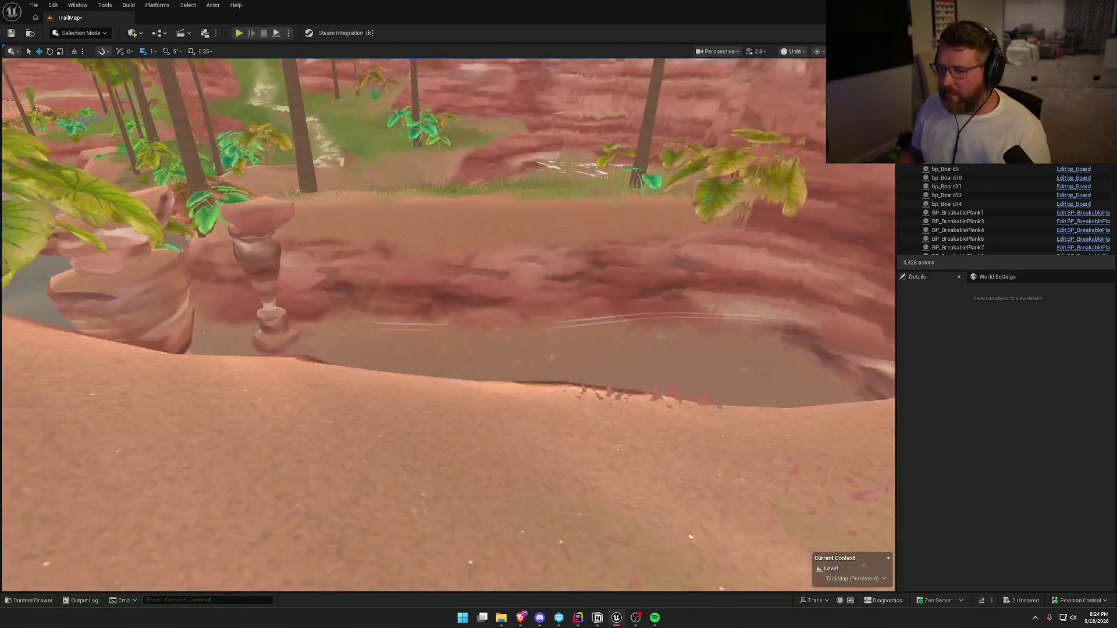
{"action": "key", "text": "ctrl+space"}
{"action": "left_click_drag", "start_coordinate": [139, 534], "coordinate": [349, 366]}
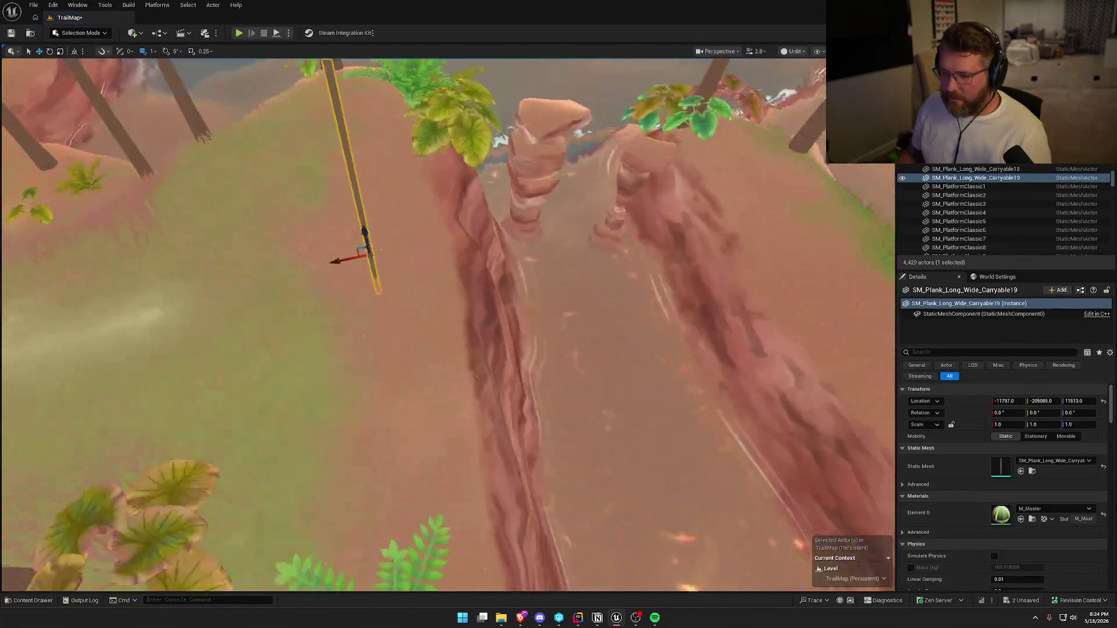
- Rotate the plank and slide it along Y to span the canyon gap
{"action": "key", "text": "e"}
{"action": "left_click_drag", "start_coordinate": [358, 223], "coordinate": [384, 218]}
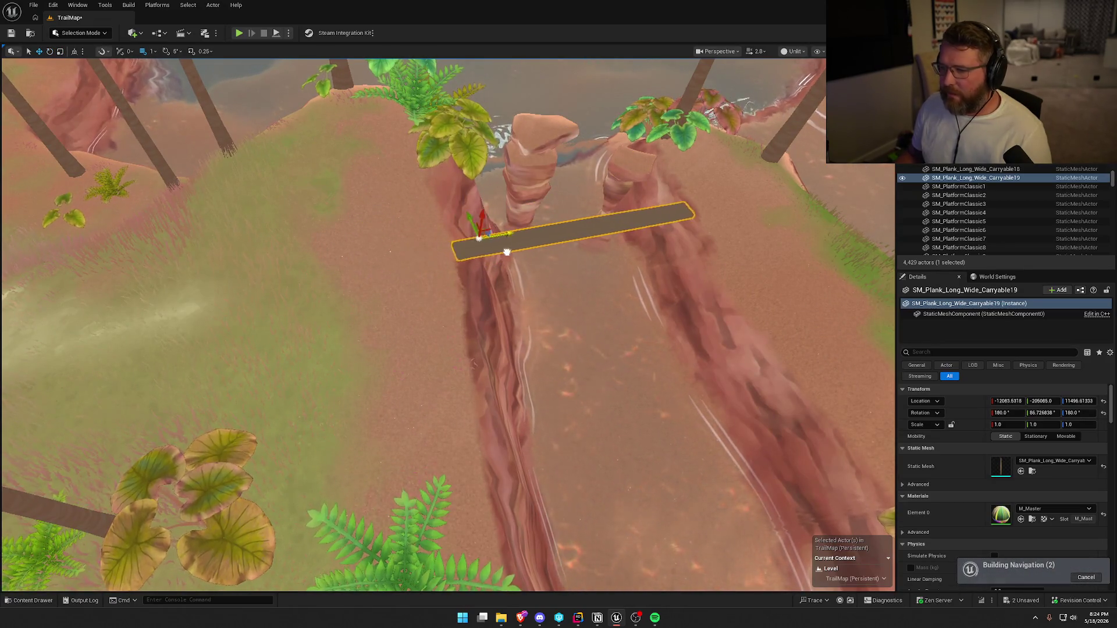
{"action": "mouse_move", "coordinate": [499, 254]}
{"action": "left_mouse_down"}
{"action": "mouse_move", "coordinate": [520, 312]}
{"action": "mouse_move", "coordinate": [500, 317]}
{"action": "left_mouse_up"}
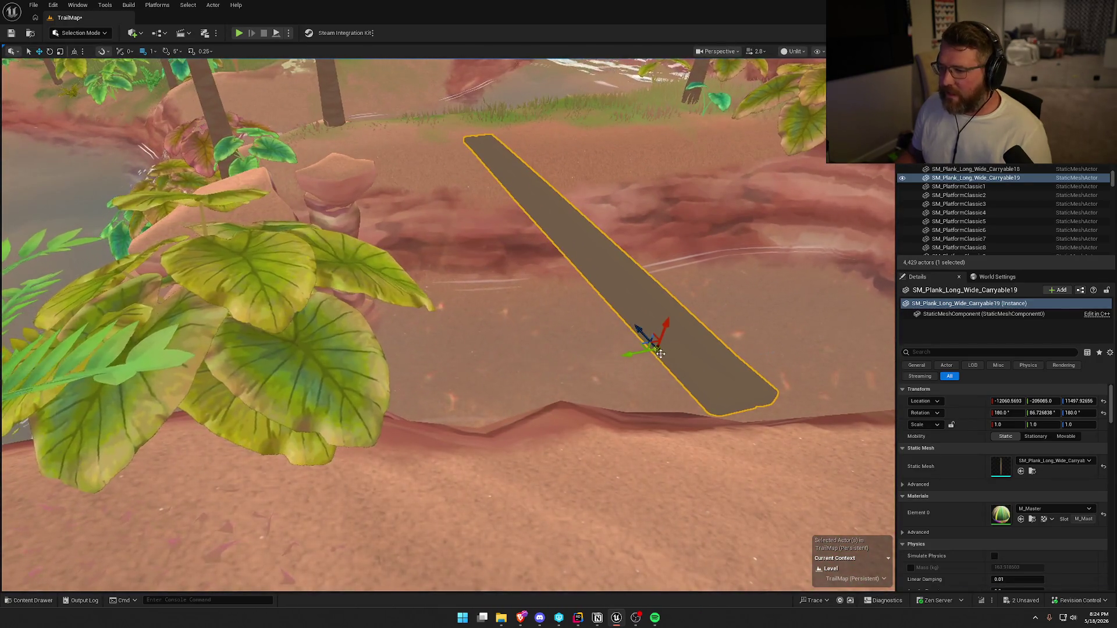
{"action": "mouse_move", "coordinate": [622, 357]}
{"action": "left_mouse_down"}
{"action": "mouse_move", "coordinate": [536, 368]}
{"action": "mouse_move", "coordinate": [249, 237]}
{"action": "mouse_move", "coordinate": [384, 250]}
{"action": "mouse_move", "coordinate": [376, 259]}
{"action": "mouse_move", "coordinate": [541, 523]}
{"action": "left_mouse_up"}
{"action": "key", "text": "e"}
{"action": "left_click_drag", "start_coordinate": [442, 348], "coordinate": [453, 286]}
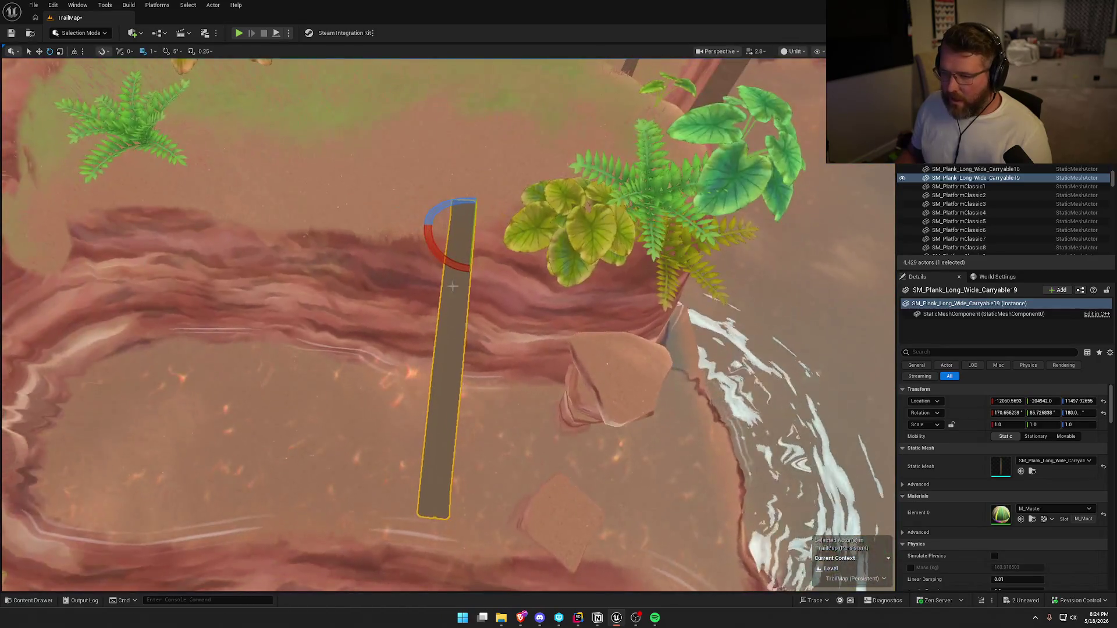
- Rescale plank Carryable19 (one axis at 1.349), lower it and shift it sideways over the gap
{"action": "key", "text": "r"}
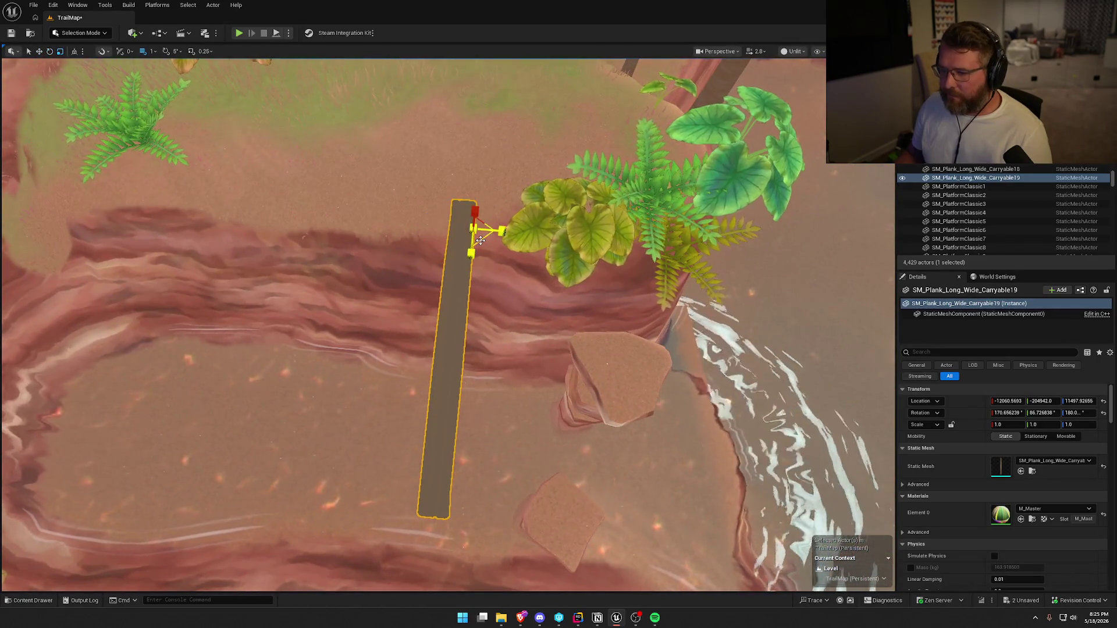
{"action": "left_click_drag", "start_coordinate": [472, 238], "coordinate": [476, 231]}
{"action": "left_click_drag", "start_coordinate": [442, 291], "coordinate": [467, 220]}
{"action": "left_click_drag", "start_coordinate": [403, 181], "coordinate": [360, 188]}
{"action": "key", "text": "e"}
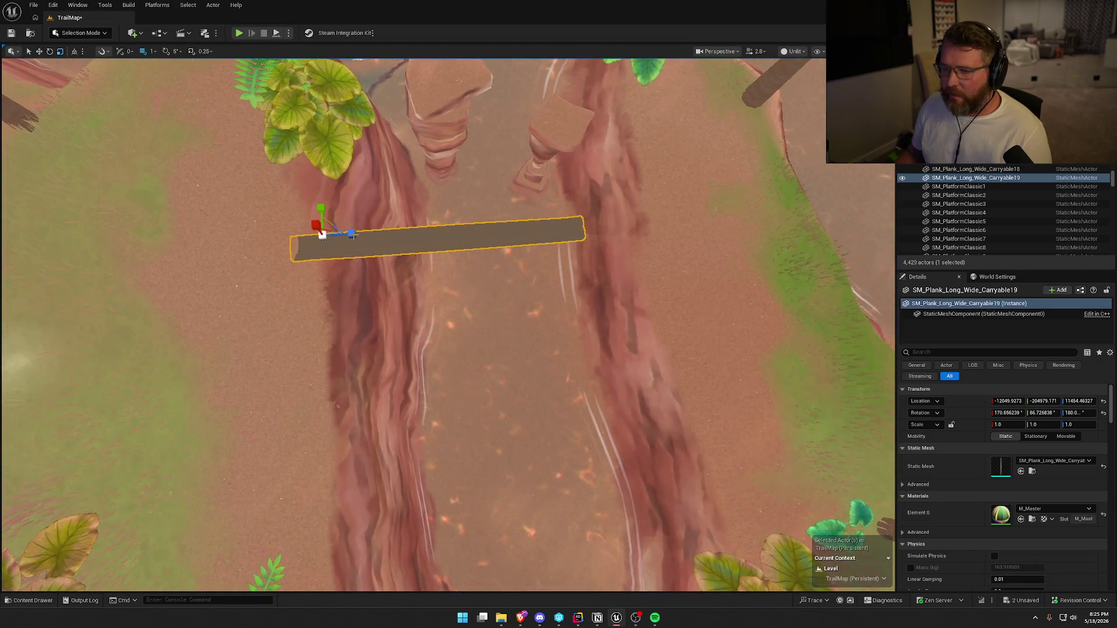
{"action": "left_click_drag", "start_coordinate": [351, 232], "coordinate": [332, 232]}
{"action": "mouse_move", "coordinate": [448, 325]}
{"action": "left_mouse_down"}
{"action": "mouse_move", "coordinate": [431, 256]}
{"action": "mouse_move", "coordinate": [436, 302]}
{"action": "left_mouse_up"}
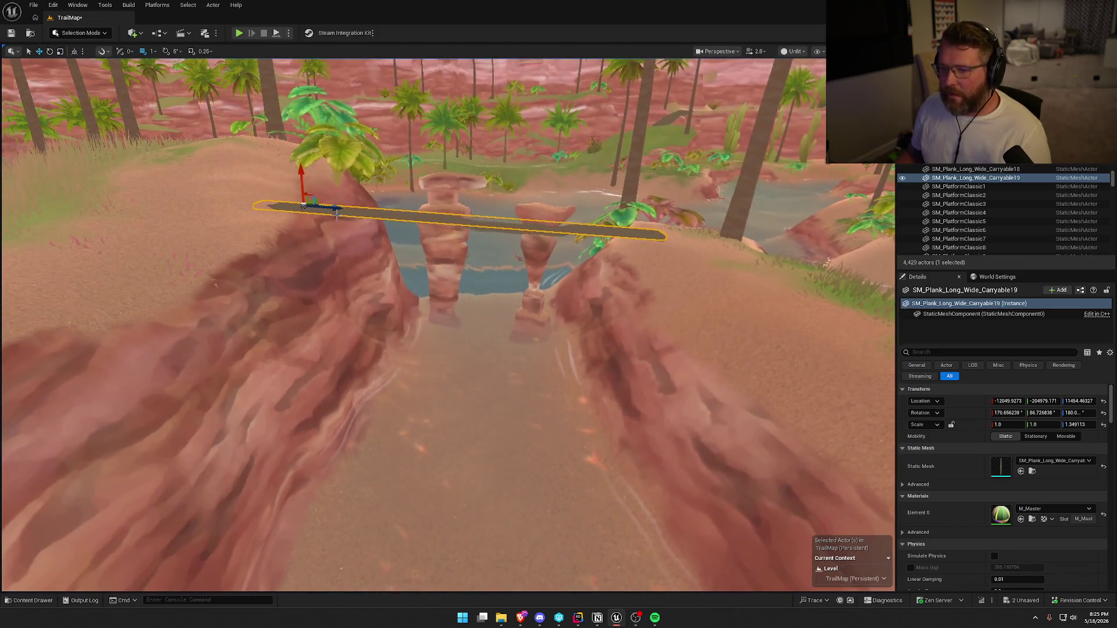
{"action": "left_click_drag", "start_coordinate": [352, 212], "coordinate": [356, 212]}
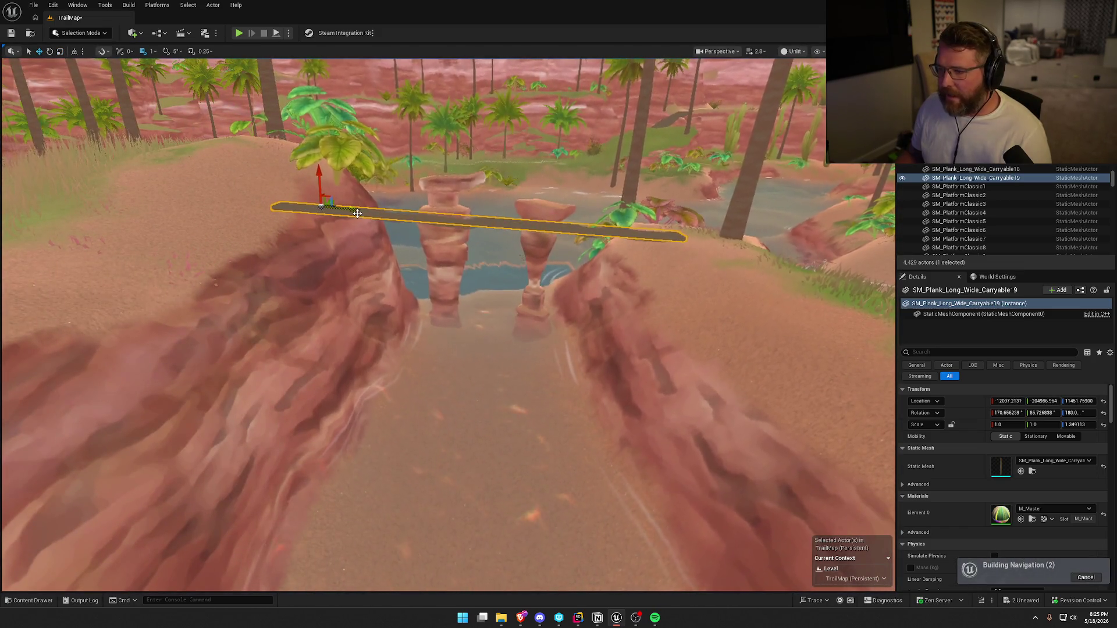
- Rotate the plank across the gap and lengthen it to reach the far side
{"action": "left_click_drag", "start_coordinate": [368, 198], "coordinate": [337, 145]}
{"action": "mouse_move", "coordinate": [486, 199]}
{"action": "left_mouse_down"}
{"action": "mouse_move", "coordinate": [495, 196]}
{"action": "mouse_move", "coordinate": [442, 191]}
{"action": "left_mouse_up"}
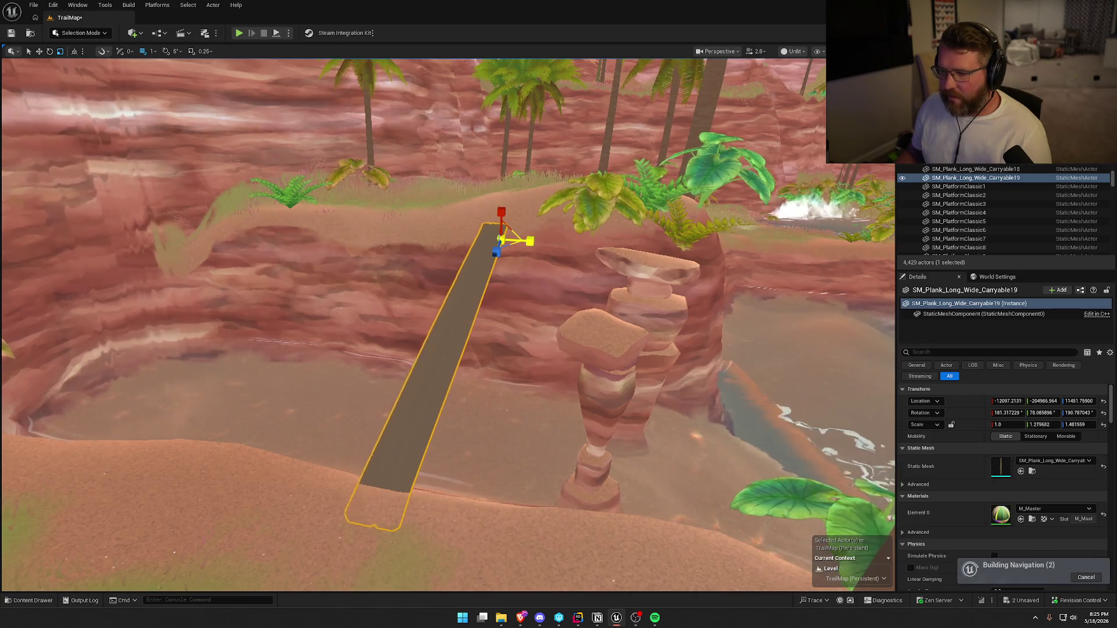
{"action": "left_click_drag", "start_coordinate": [529, 240], "coordinate": [534, 243]}
{"action": "key", "text": "w"}
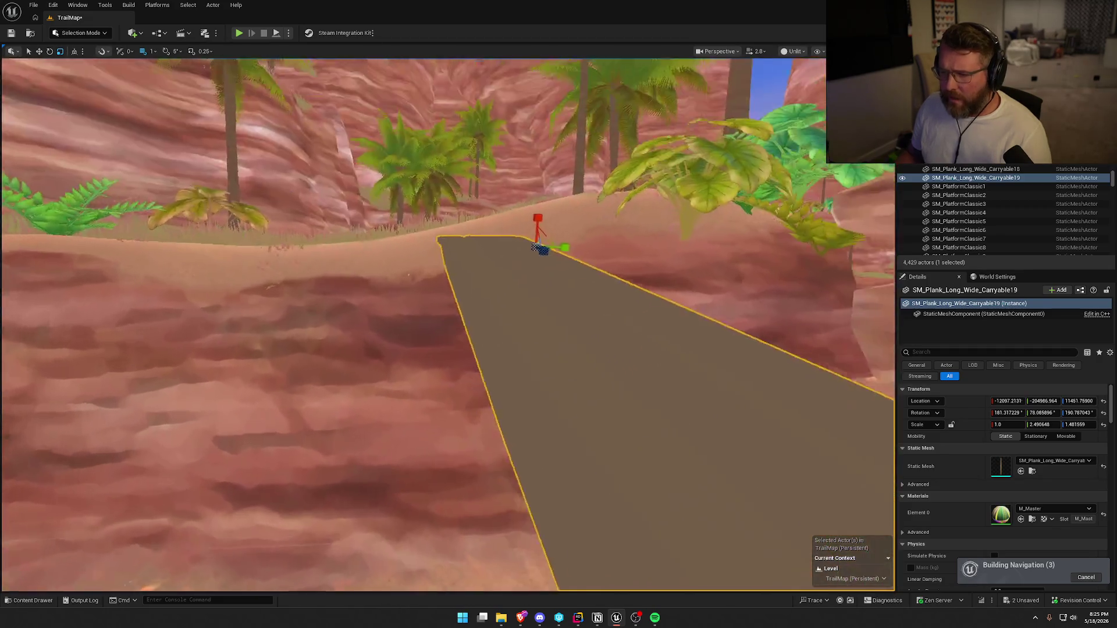
{"action": "key", "text": "w"}
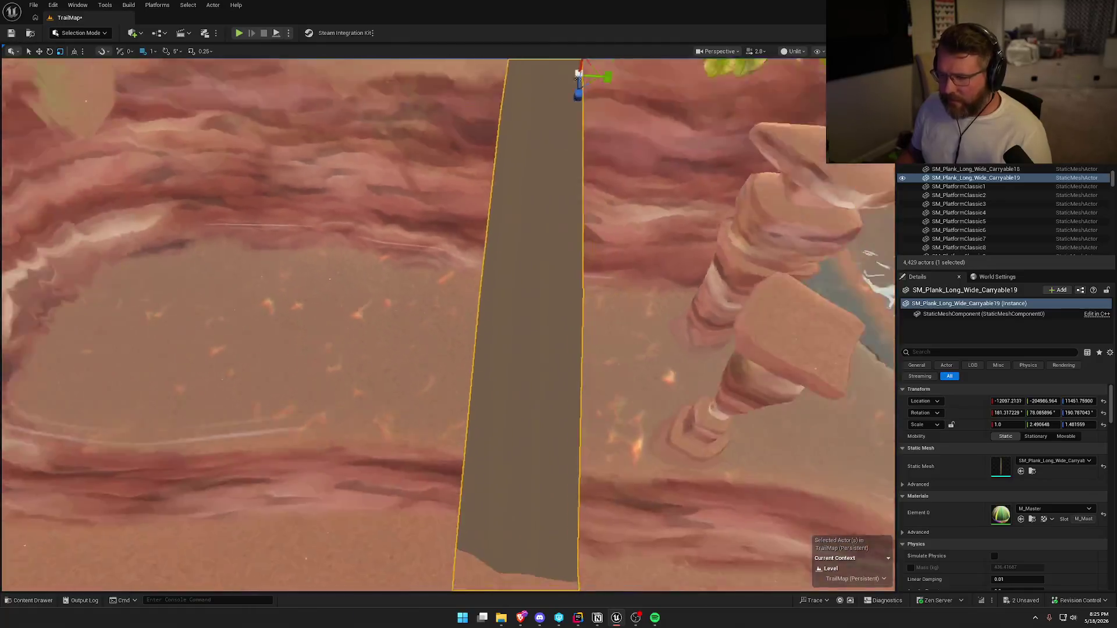
{"action": "key", "text": "f"}
- Line up a matching second plank, Carryable20, beside the first along the gap edge
{"action": "key", "text": "e"}
{"action": "key", "text": "w"}
{"action": "left_click_drag", "start_coordinate": [498, 306], "coordinate": [326, 314]}
{"action": "key", "text": "s"}
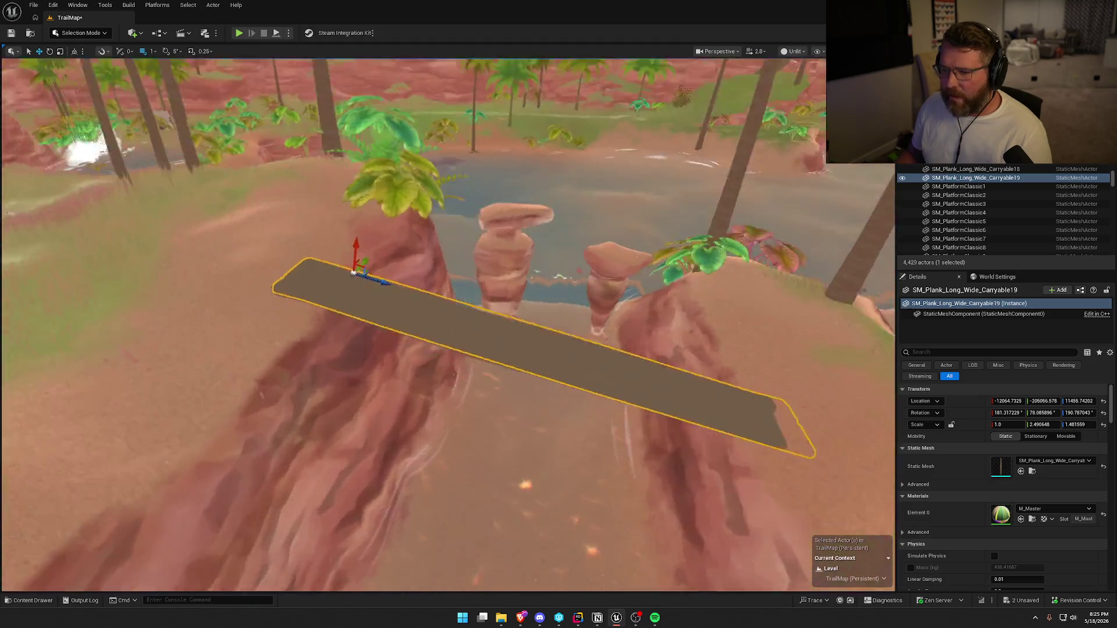
{"action": "key", "text": "w"}
{"action": "key", "text": "e"}
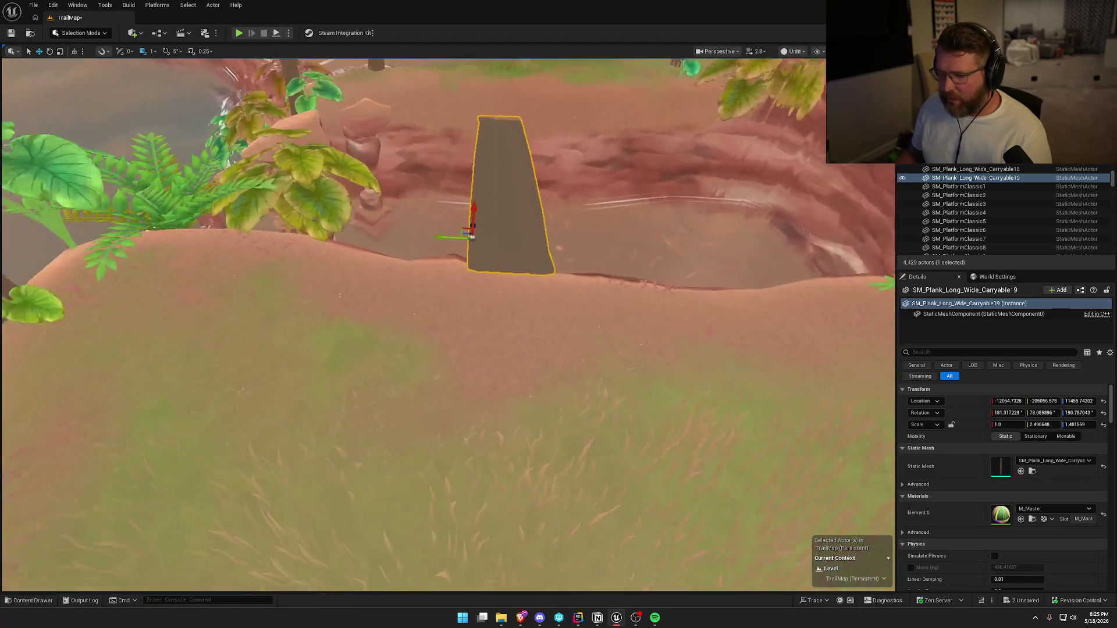
{"action": "mouse_move", "coordinate": [543, 211]}
{"action": "left_mouse_down"}
{"action": "mouse_move", "coordinate": [524, 192]}
{"action": "mouse_move", "coordinate": [542, 211]}
{"action": "left_mouse_up"}
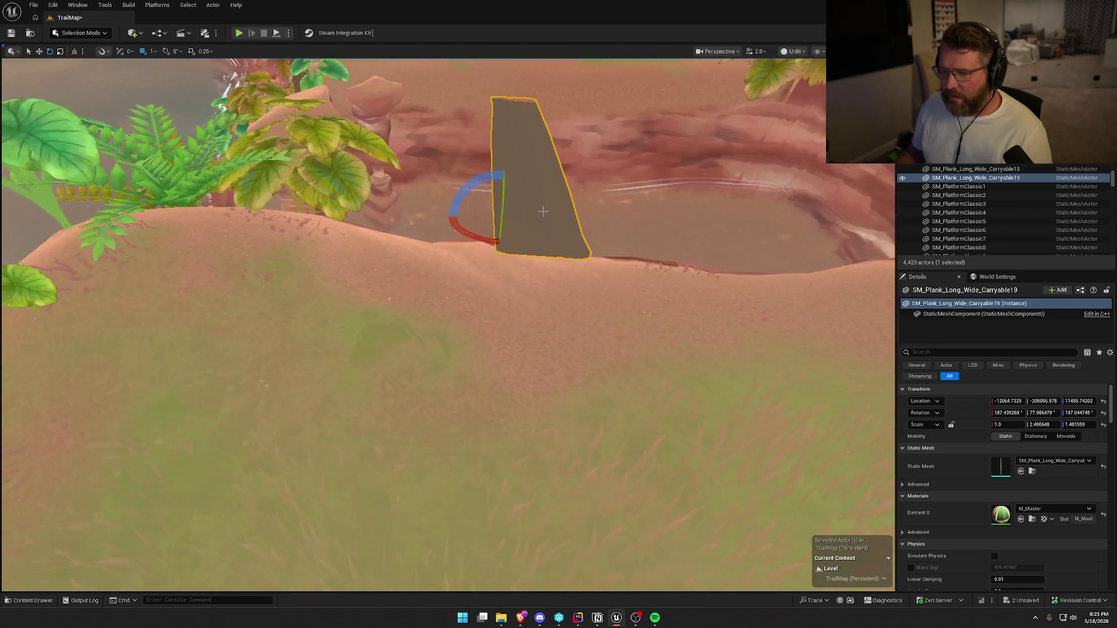
{"action": "mouse_move", "coordinate": [465, 217]}
{"action": "left_mouse_down"}
{"action": "mouse_move", "coordinate": [412, 215]}
{"action": "mouse_move", "coordinate": [523, 225]}
{"action": "mouse_move", "coordinate": [591, 287]}
{"action": "mouse_move", "coordinate": [590, 314]}
{"action": "mouse_move", "coordinate": [466, 384]}
{"action": "left_mouse_up"}
- Switch the viewport to Lit and check planks Carryable20 and Carryable19
{"action": "key", "text": "Escape"}
{"action": "key", "text": "alt+4"}
{"action": "left_click", "coordinate": [461, 386]}
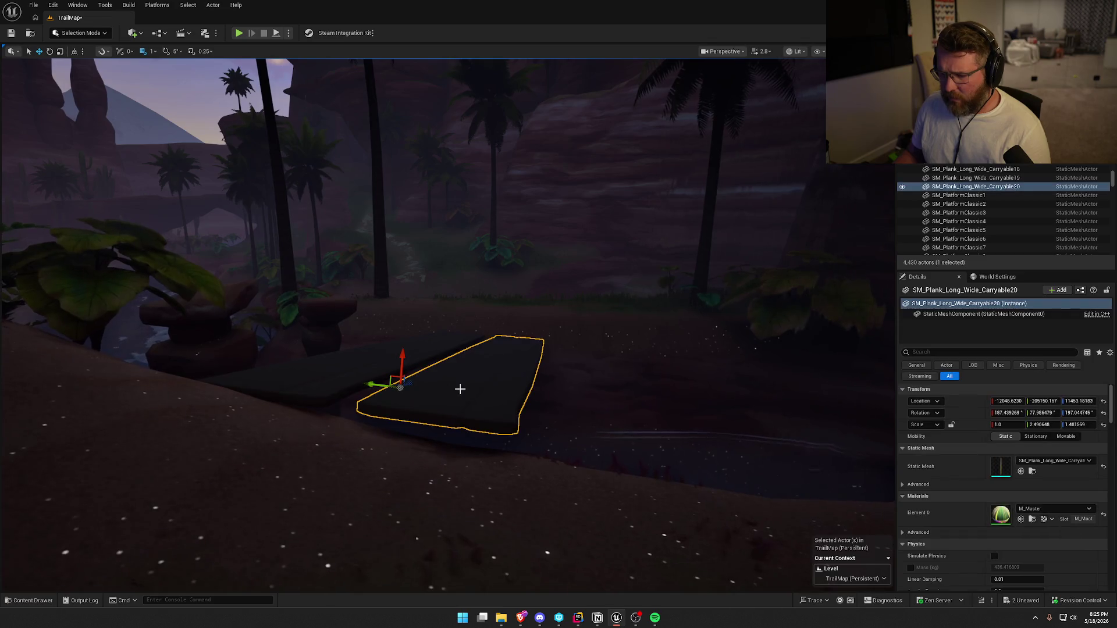
{"action": "key", "text": "Escape"}
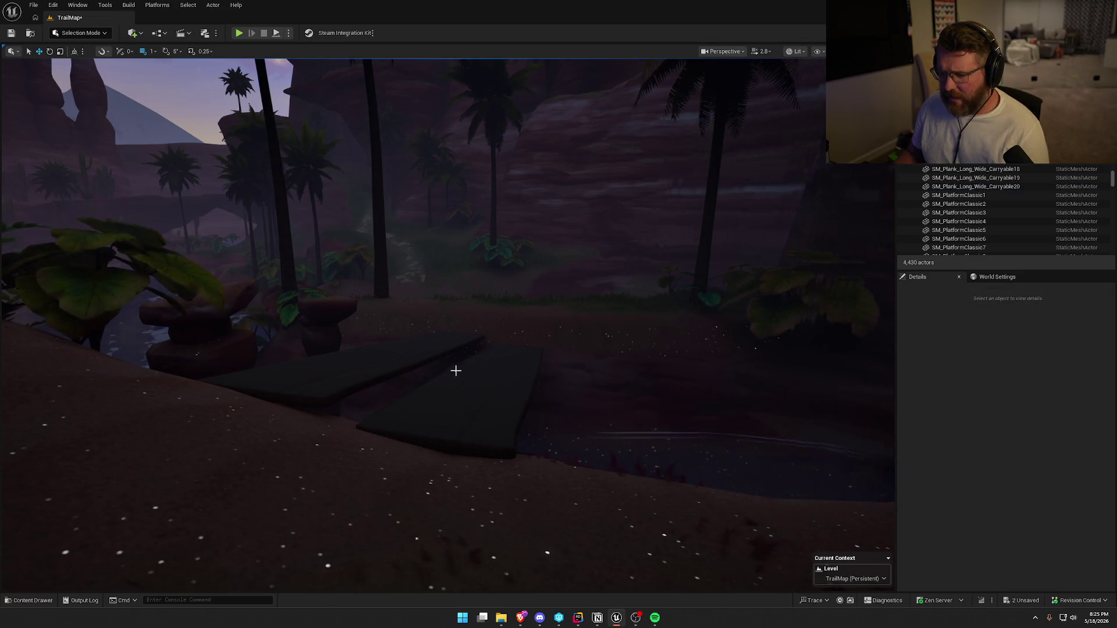
{"action": "left_click", "coordinate": [324, 336]}
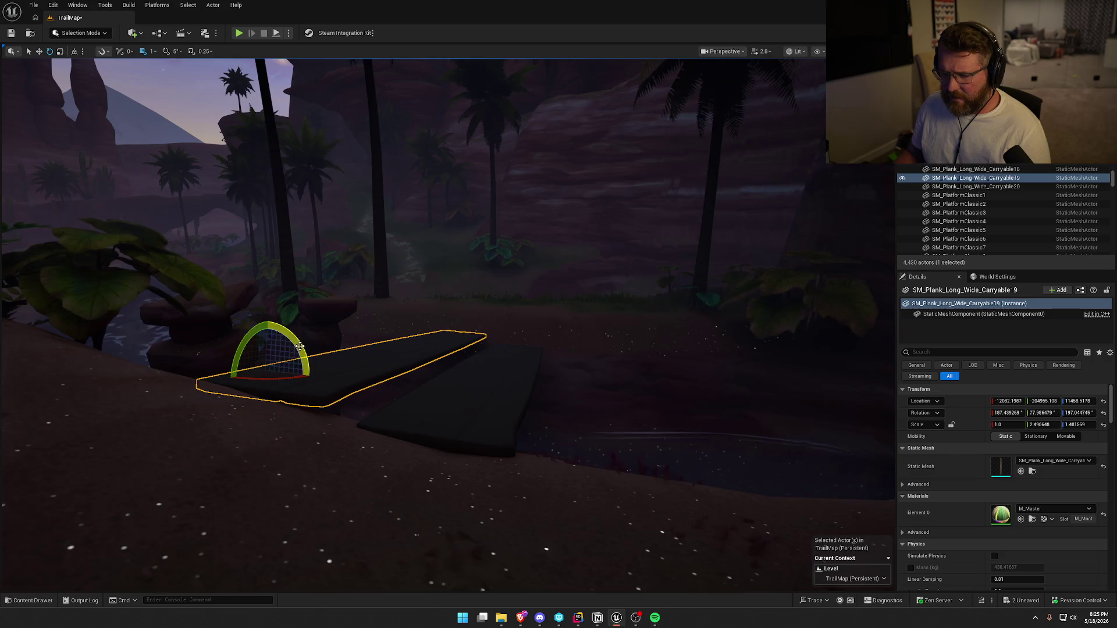
{"action": "key", "text": "Escape"}
{"action": "left_click_drag", "start_coordinate": [414, 381], "coordinate": [415, 382]}
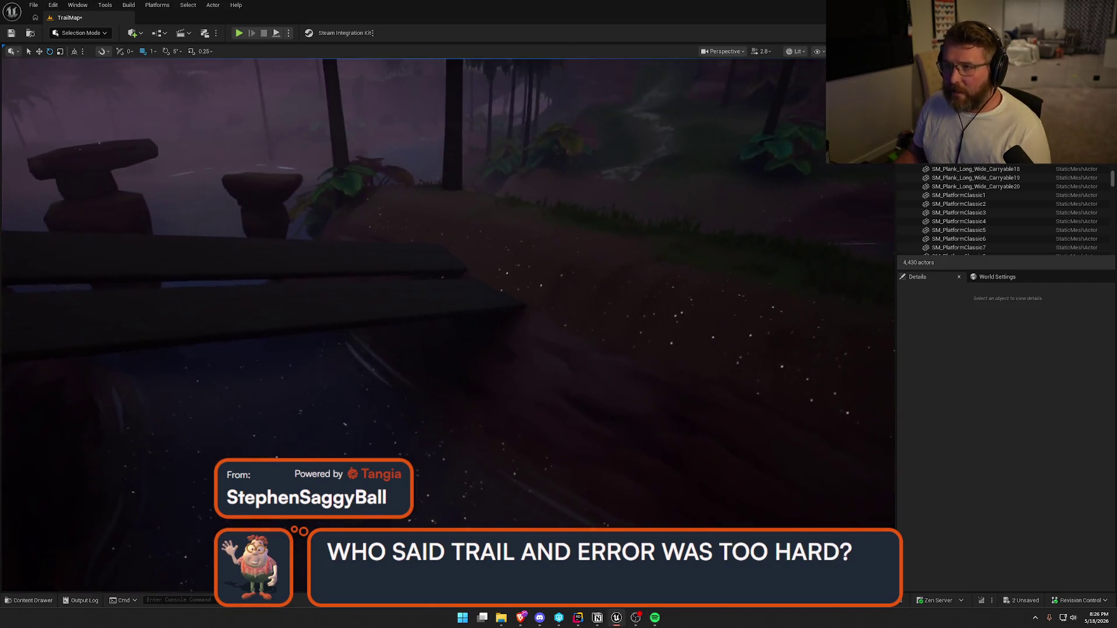
{"action": "left_click_drag", "start_coordinate": [554, 486], "coordinate": [555, 486]}
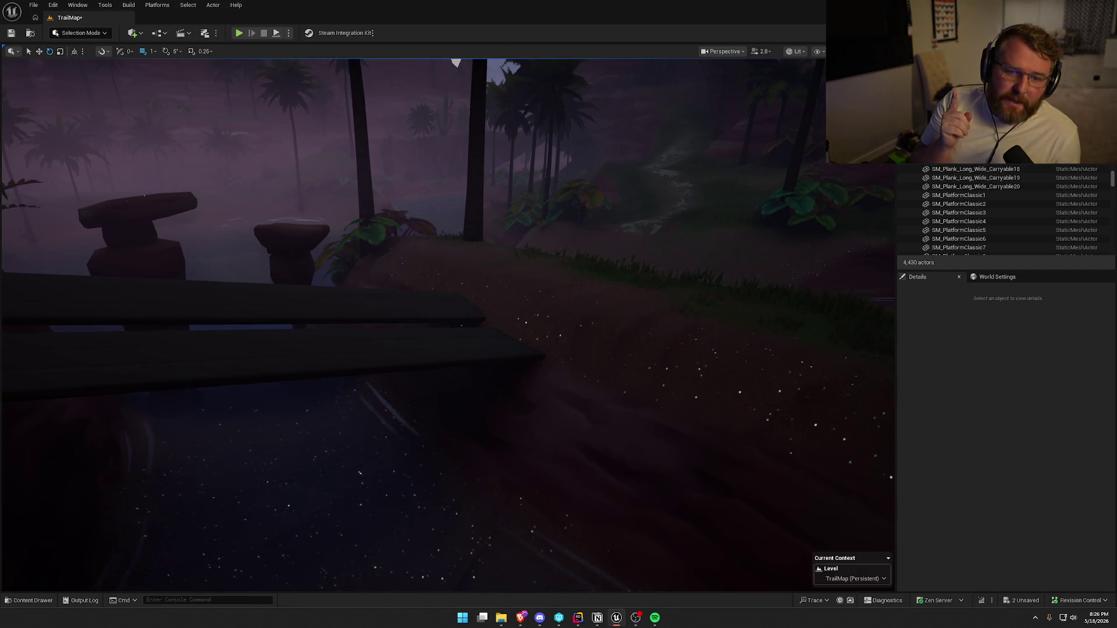
{"action": "mouse_move", "coordinate": [431, 154]}
{"action": "left_mouse_down"}
{"action": "mouse_move", "coordinate": [303, 157]}
{"action": "mouse_move", "coordinate": [302, 110]}
{"action": "mouse_move", "coordinate": [303, 169]}
{"action": "mouse_move", "coordinate": [491, 332]}
{"action": "left_mouse_up"}
- Duplicate both planks and move the copies, Carryable21 and 22, ahead to the next gap
{"action": "left_click", "coordinate": [494, 404]}
{"action": "left_click", "coordinate": [456, 389], "text": "ctrl"}
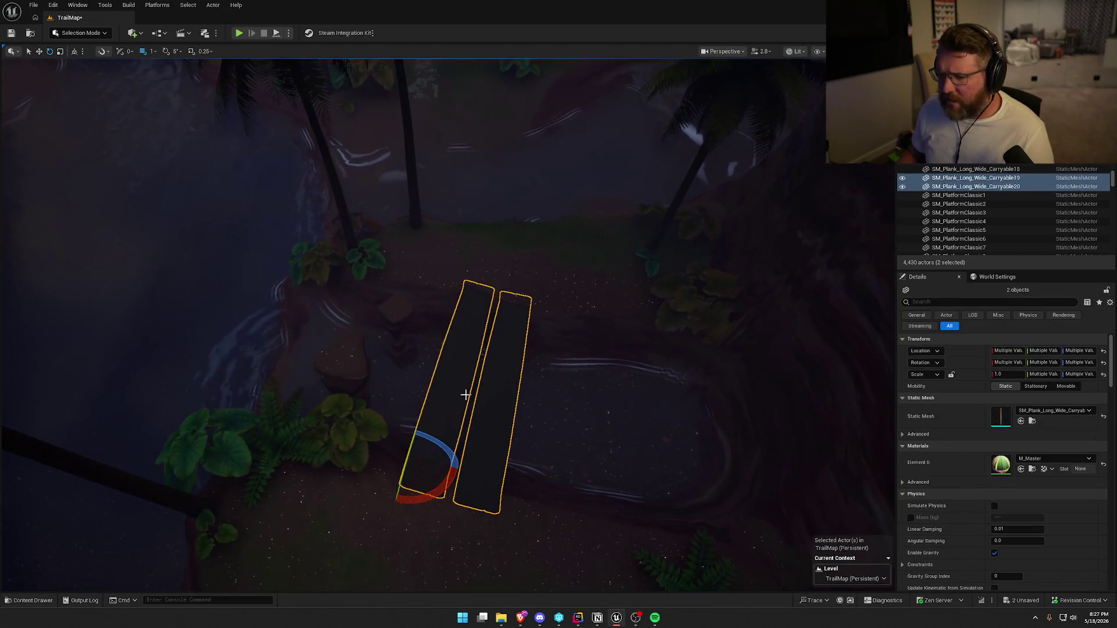
{"action": "left_click", "coordinate": [463, 417]}
{"action": "left_click", "coordinate": [496, 416], "text": "ctrl"}
{"action": "key", "text": "w"}
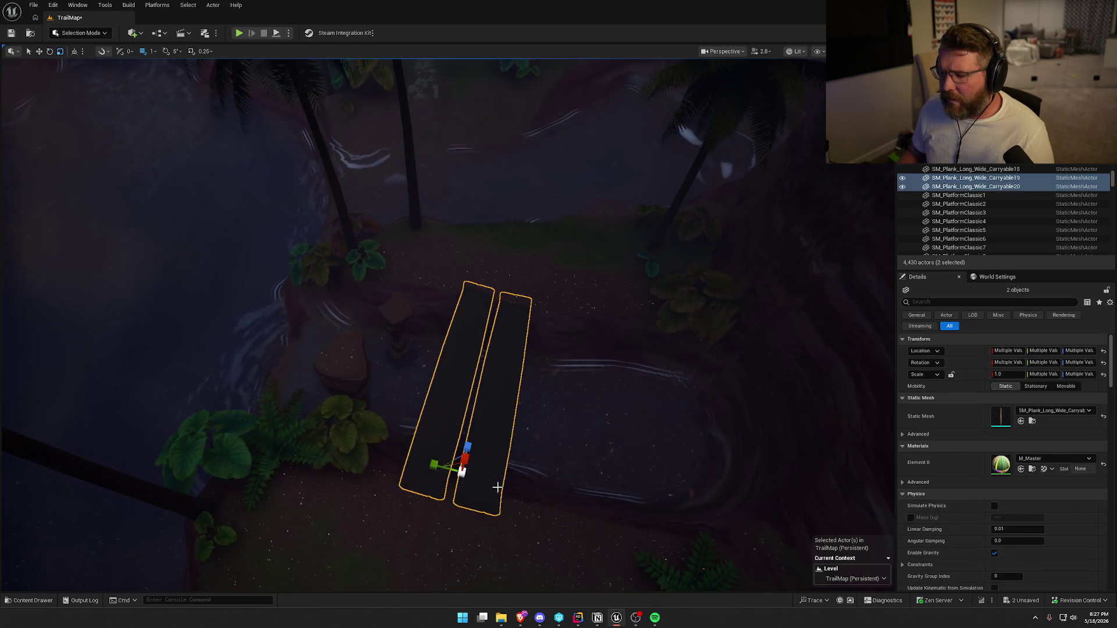
{"action": "left_click_drag", "start_coordinate": [465, 448], "coordinate": [488, 223]}
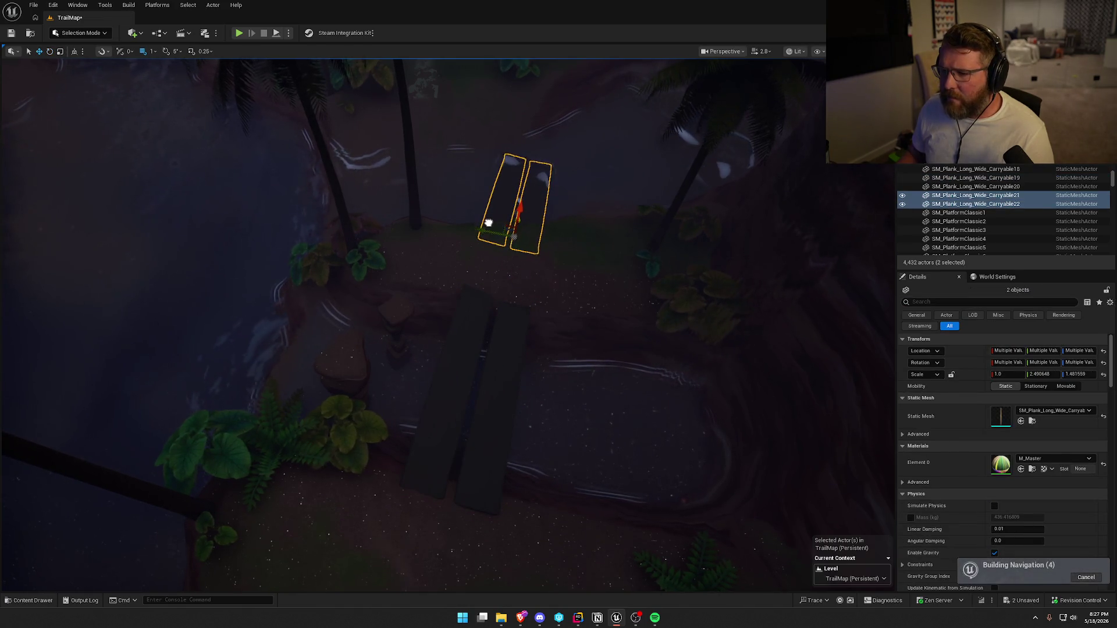
{"action": "key", "text": "f"}
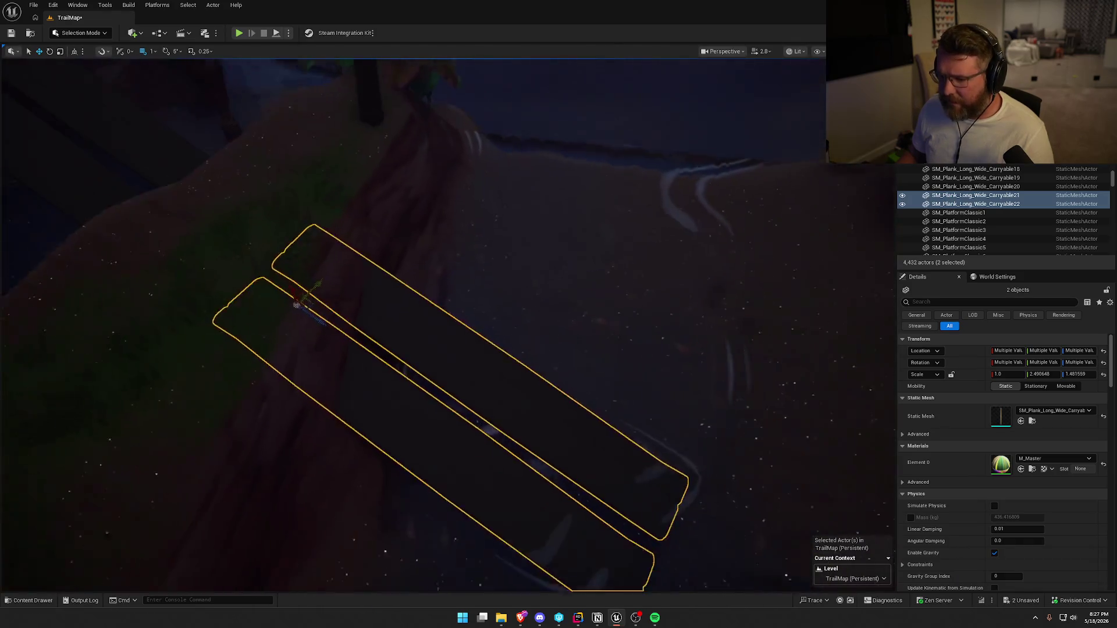
- Rotate the copies across the gap and stretch them to about 1.95 scale in Unlit view
{"action": "key", "text": "e"}
{"action": "mouse_move", "coordinate": [317, 303]}
{"action": "left_mouse_down"}
{"action": "mouse_move", "coordinate": [329, 291]}
{"action": "mouse_move", "coordinate": [396, 297]}
{"action": "mouse_move", "coordinate": [387, 311]}
{"action": "left_mouse_up"}
{"action": "mouse_move", "coordinate": [501, 329]}
{"action": "left_mouse_down"}
{"action": "mouse_move", "coordinate": [520, 349]}
{"action": "mouse_move", "coordinate": [511, 372]}
{"action": "mouse_move", "coordinate": [442, 343]}
{"action": "left_mouse_up"}
{"action": "key", "text": "r"}
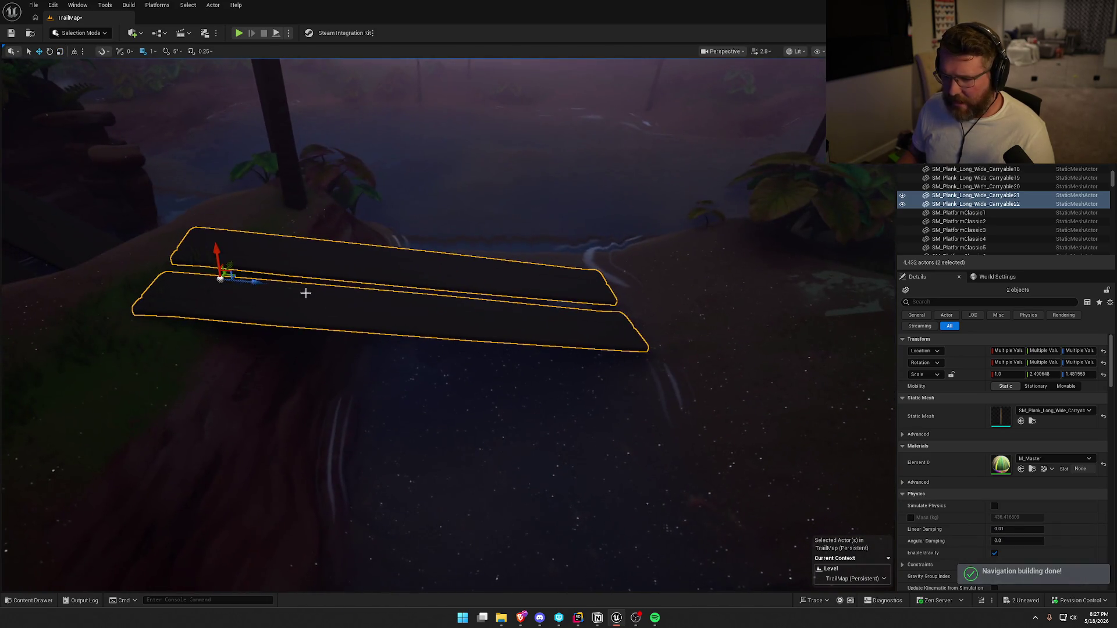
{"action": "mouse_move", "coordinate": [259, 287]}
{"action": "left_mouse_down"}
{"action": "mouse_move", "coordinate": [314, 302]}
{"action": "mouse_move", "coordinate": [337, 349]}
{"action": "mouse_move", "coordinate": [360, 361]}
{"action": "mouse_move", "coordinate": [372, 349]}
{"action": "mouse_move", "coordinate": [476, 389]}
{"action": "left_mouse_up"}
{"action": "key", "text": "alt+3"}
{"action": "mouse_move", "coordinate": [268, 241]}
{"action": "left_mouse_down"}
{"action": "mouse_move", "coordinate": [308, 247]}
{"action": "mouse_move", "coordinate": [273, 245]}
{"action": "mouse_move", "coordinate": [282, 236]}
{"action": "left_mouse_up"}
{"action": "key", "text": "e"}
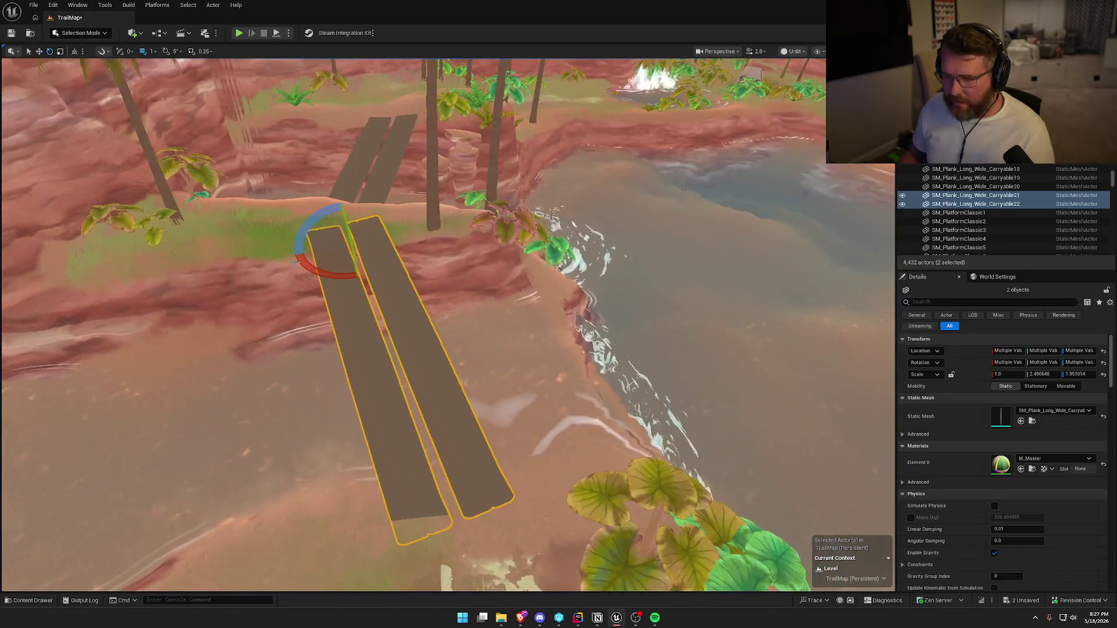
- Tilt planks Carryable20 and Carryable19 together a little further
{"action": "mouse_move", "coordinate": [346, 279]}
{"action": "left_mouse_down"}
{"action": "mouse_move", "coordinate": [407, 262]}
{"action": "mouse_move", "coordinate": [428, 216]}
{"action": "left_mouse_up"}
{"action": "key", "text": "Escape"}
{"action": "left_click", "coordinate": [386, 256]}
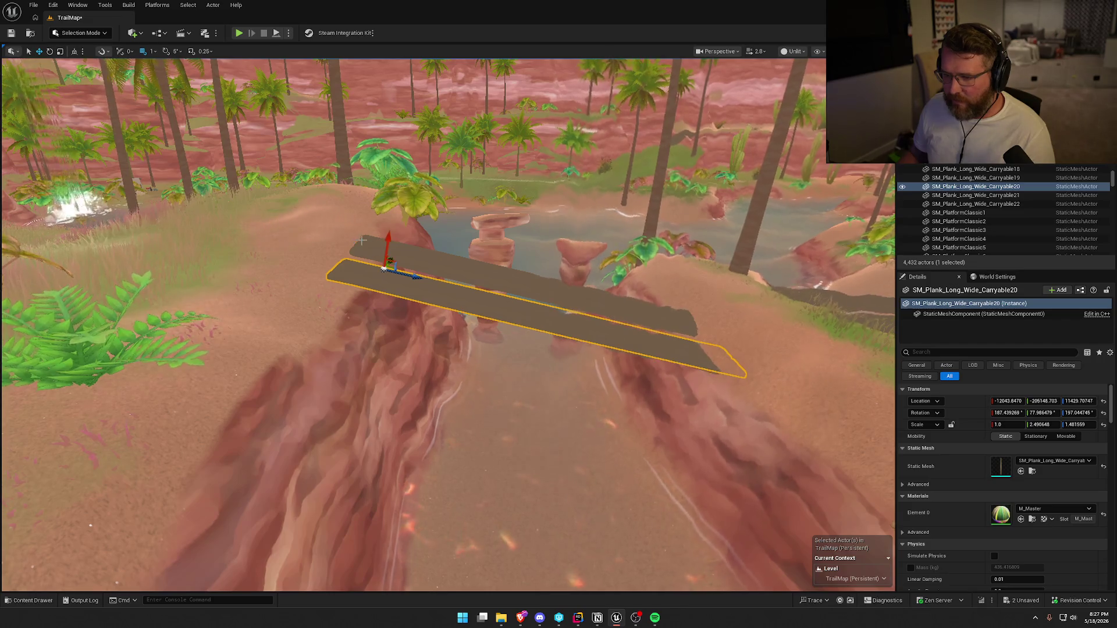
{"action": "left_click", "coordinate": [371, 243], "text": "ctrl"}
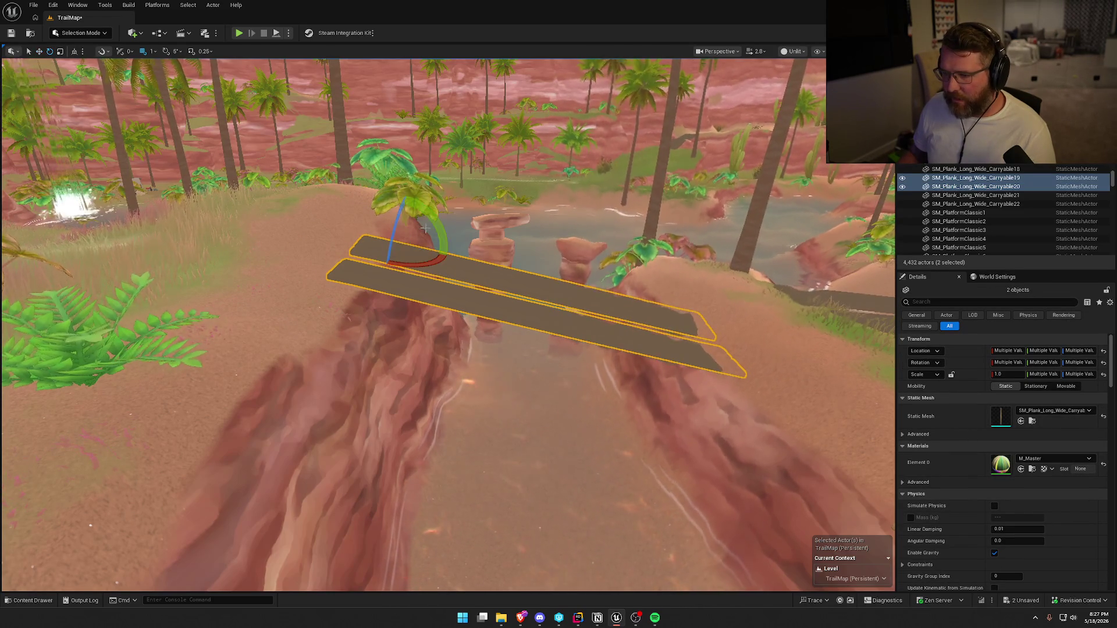
{"action": "left_click_drag", "start_coordinate": [405, 193], "coordinate": [410, 193]}
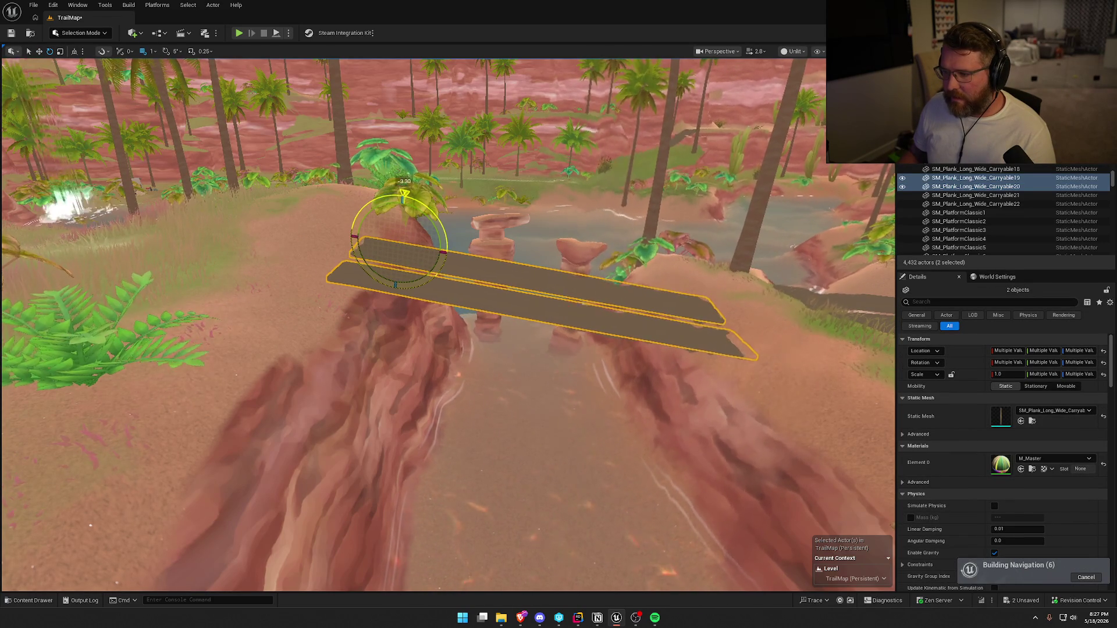
- Rotate Carryable19 level and stretch it to about 1.56 scale
{"action": "left_click_drag", "start_coordinate": [442, 314], "coordinate": [552, 292]}
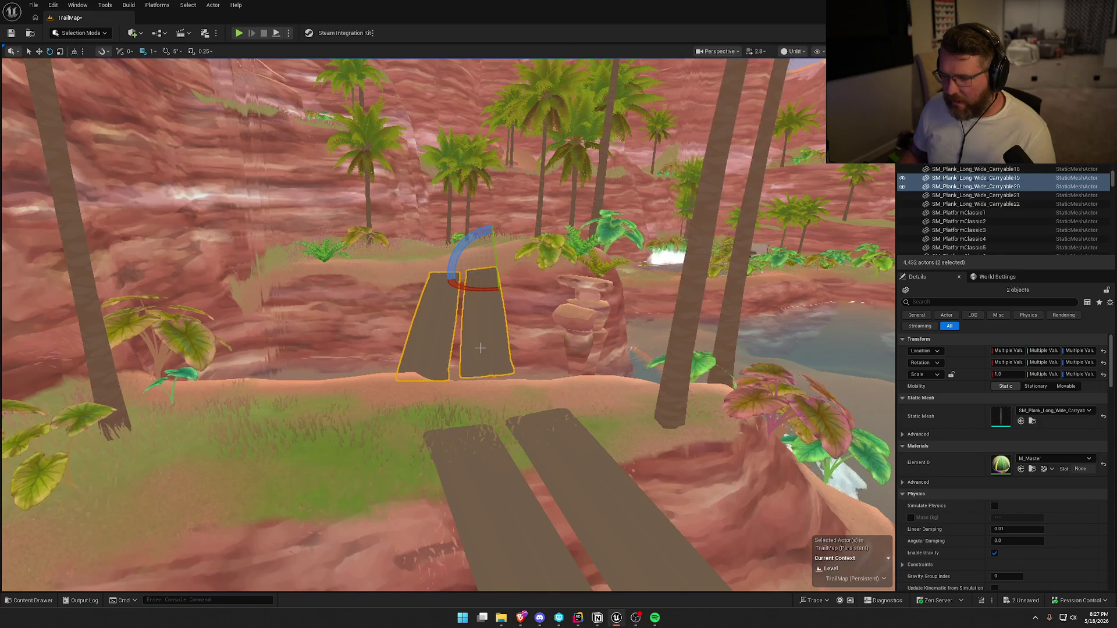
{"action": "left_click", "coordinate": [492, 313]}
{"action": "mouse_move", "coordinate": [472, 241]}
{"action": "left_mouse_down"}
{"action": "mouse_move", "coordinate": [477, 261]}
{"action": "mouse_move", "coordinate": [493, 256]}
{"action": "mouse_move", "coordinate": [500, 288]}
{"action": "left_mouse_up"}
{"action": "key", "text": "w"}
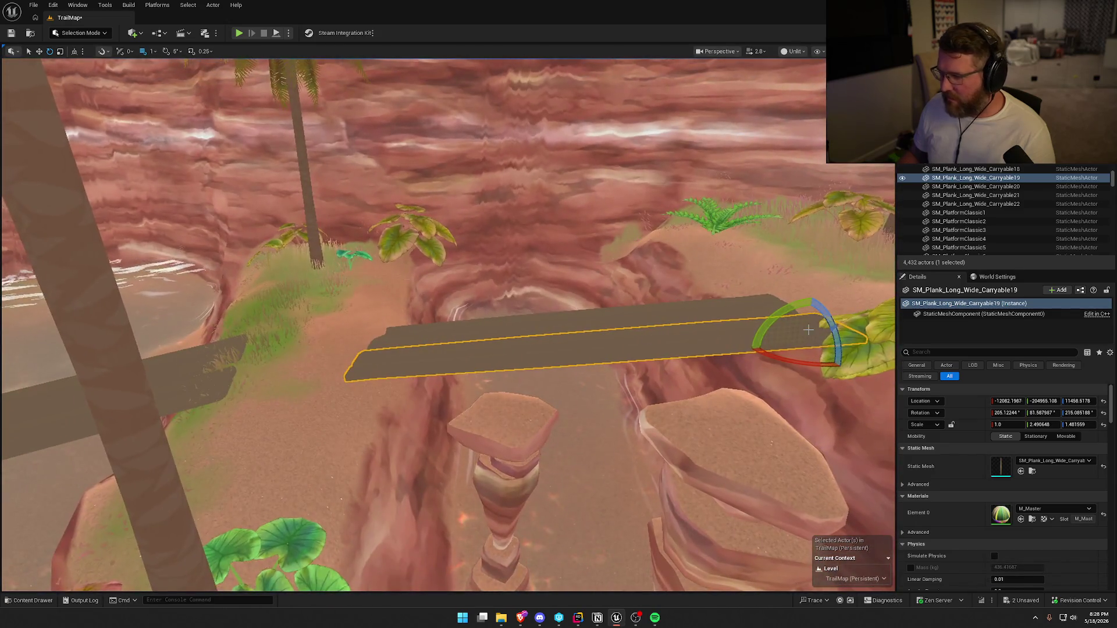
{"action": "left_click_drag", "start_coordinate": [775, 346], "coordinate": [775, 340]}
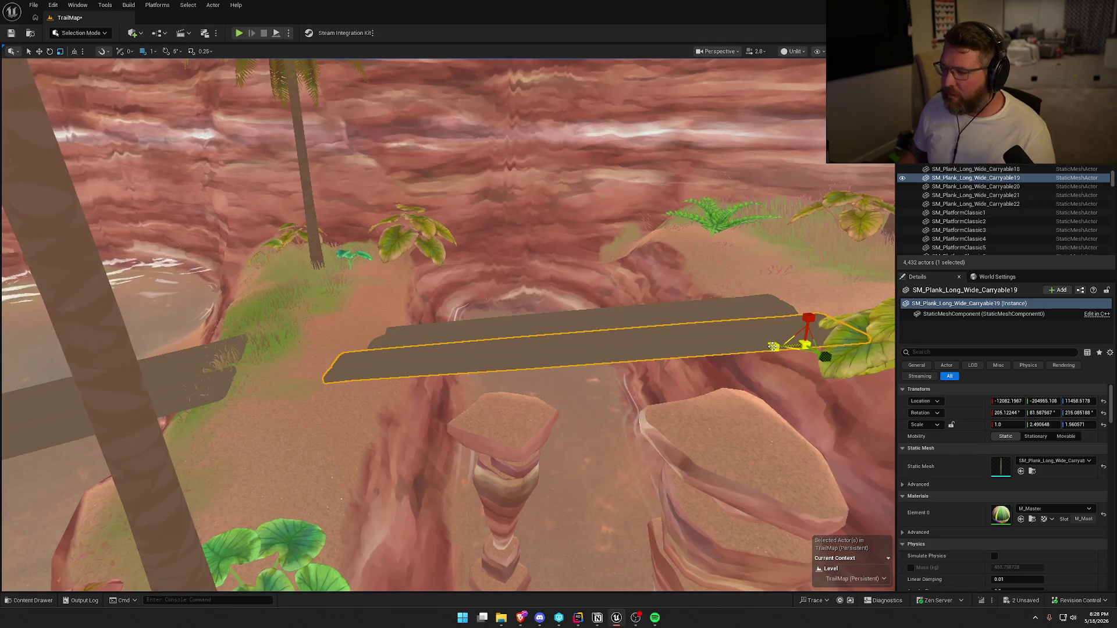
{"action": "key", "text": "w"}
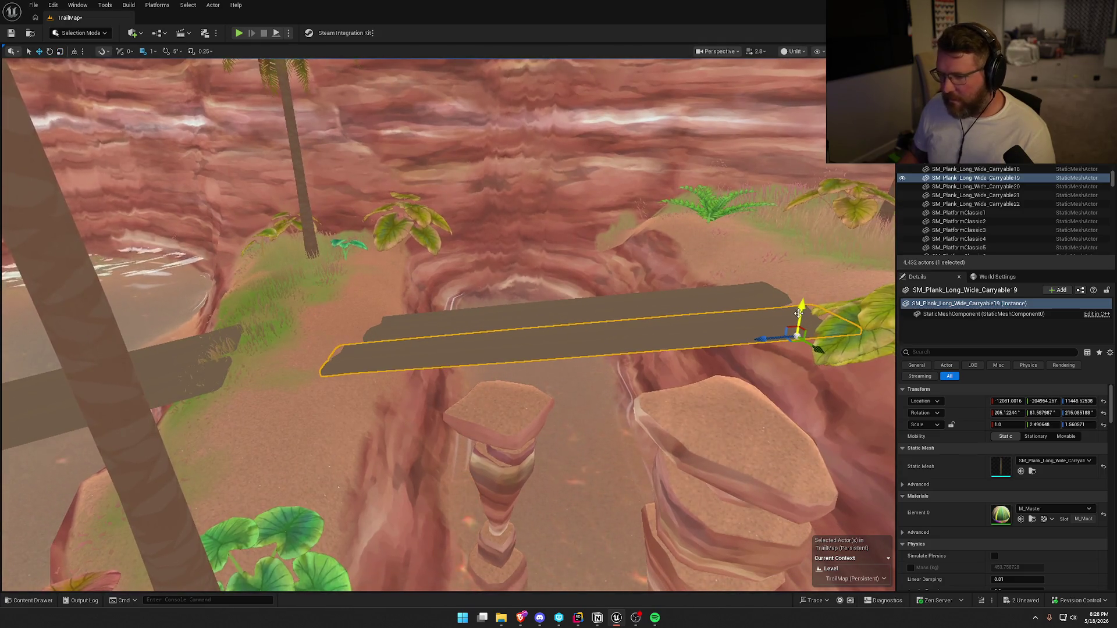
{"action": "key", "text": "Escape"}
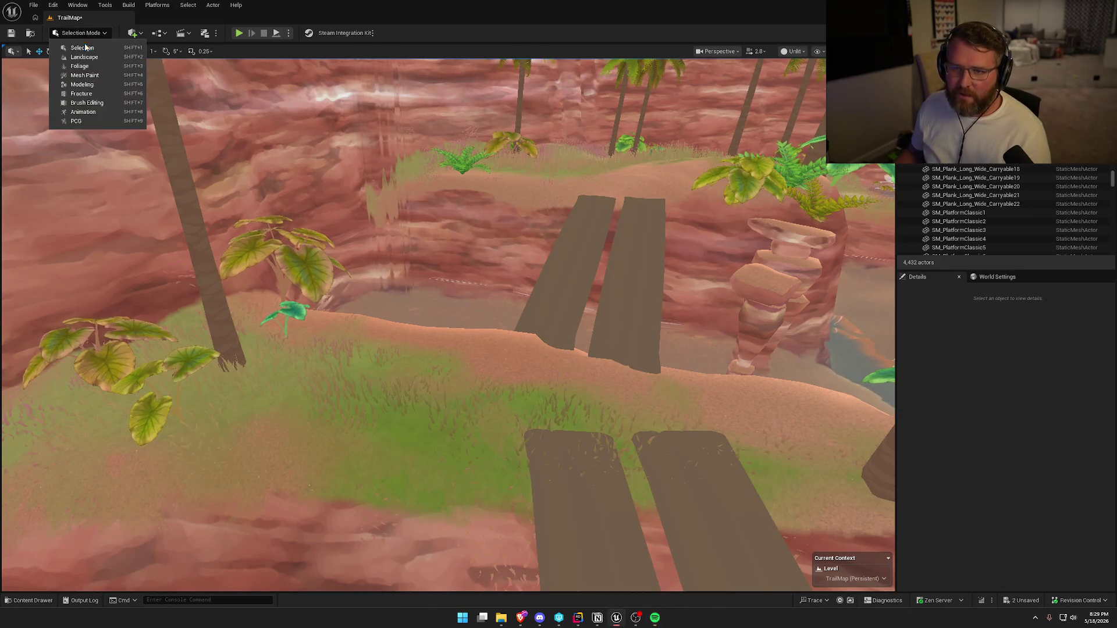
- Smooth the ground beside the plank edges with a brush size of 100
{"action": "key", "text": "shift+2"}
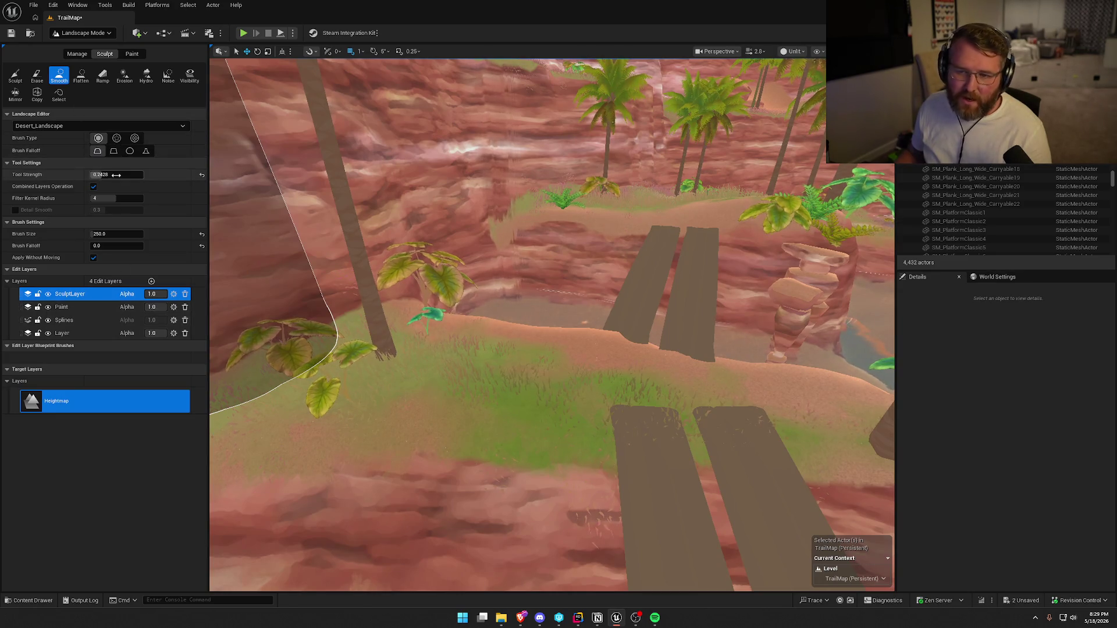
{"action": "left_click", "coordinate": [120, 233]}
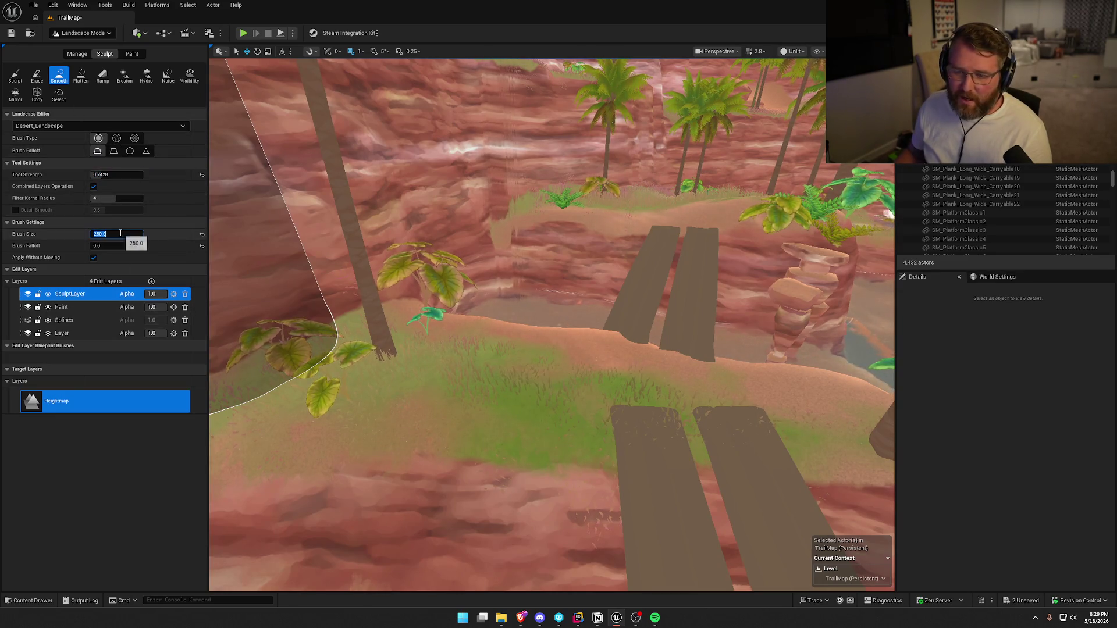
{"action": "type", "text": "100"}
{"action": "key", "text": "Return"}
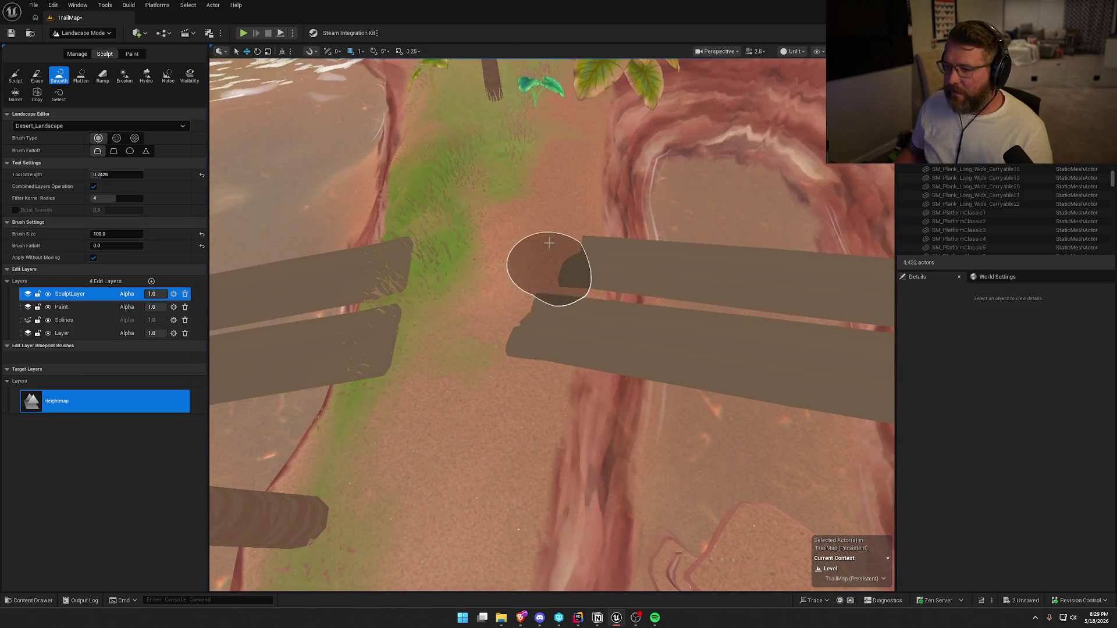
{"action": "left_click_drag", "start_coordinate": [524, 340], "coordinate": [526, 323]}
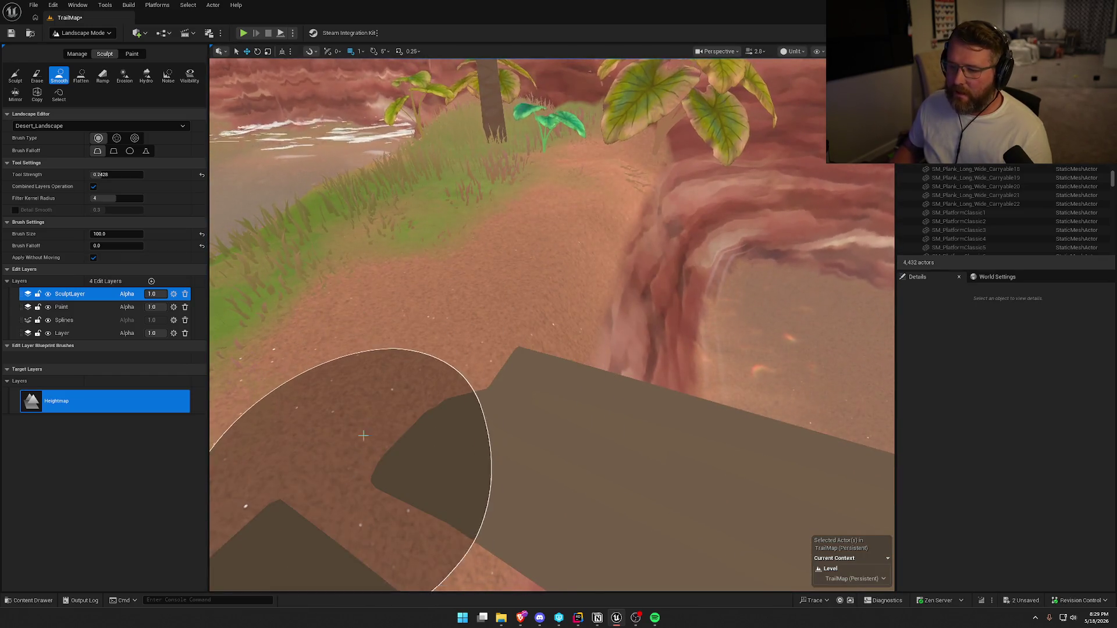
- Raise the Smooth brush size to 200
{"action": "left_click", "coordinate": [126, 233]}
{"action": "type", "text": "200"}
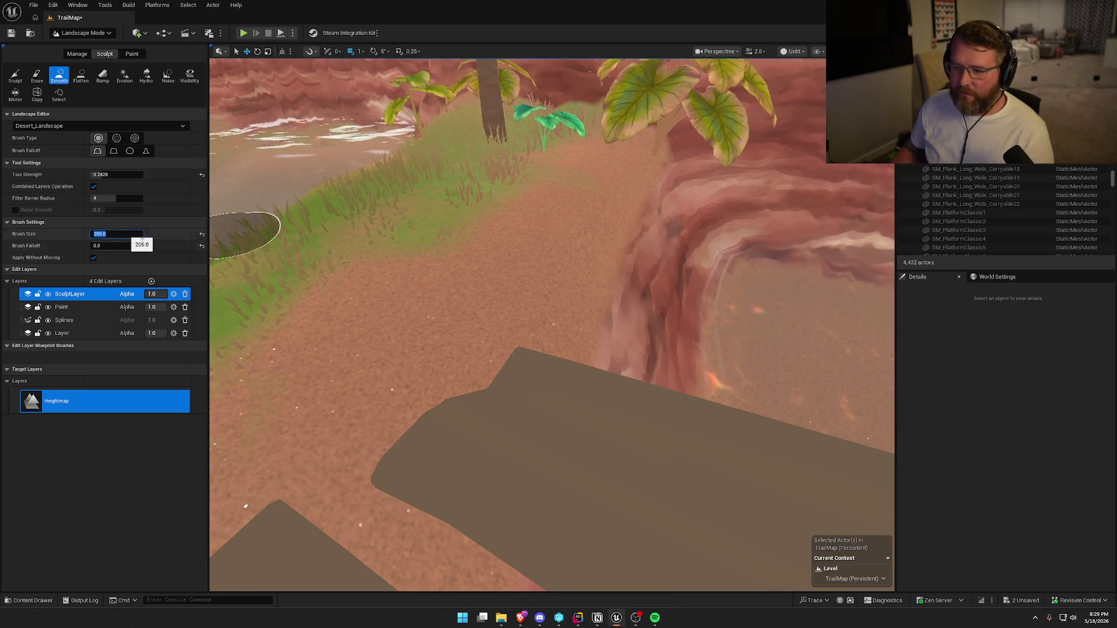
{"action": "key", "text": "Return"}
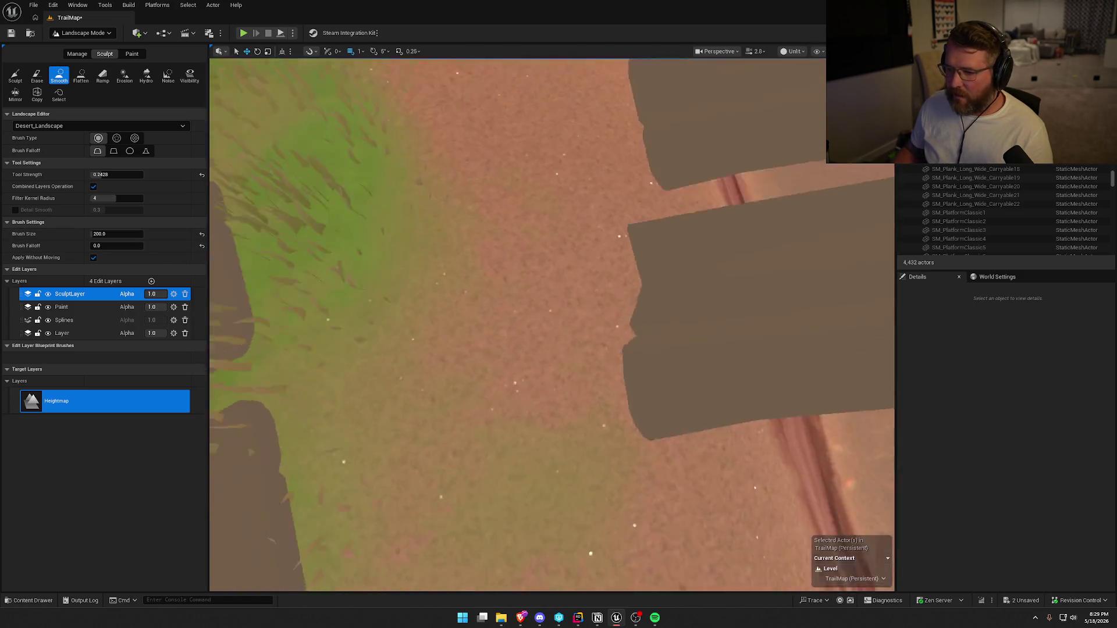
{"action": "key", "text": "w"}
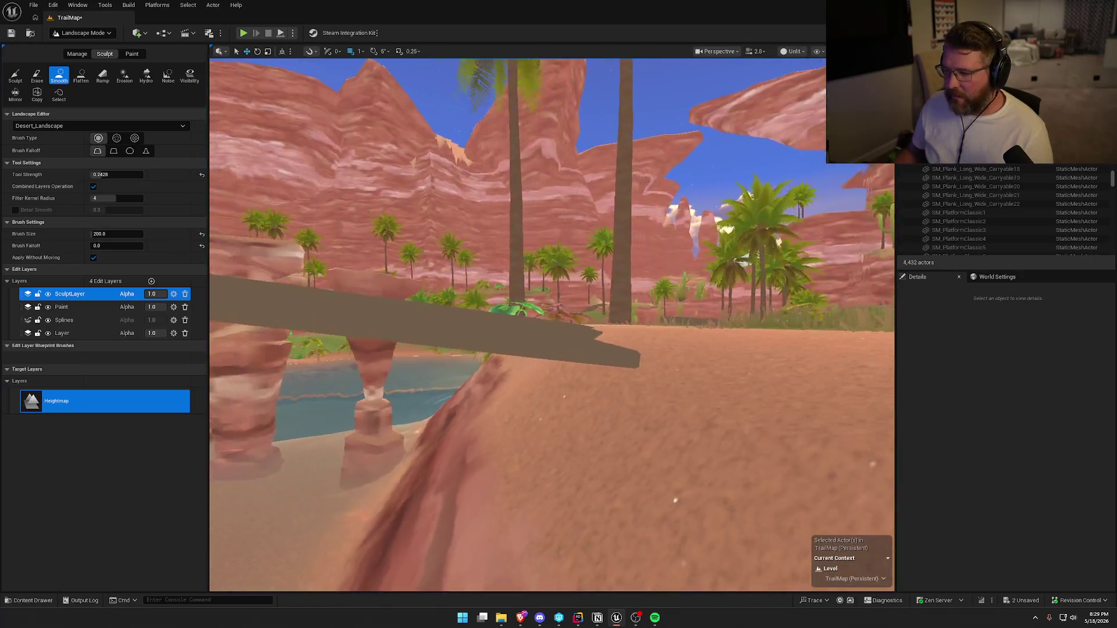
{"action": "key", "text": "e"}
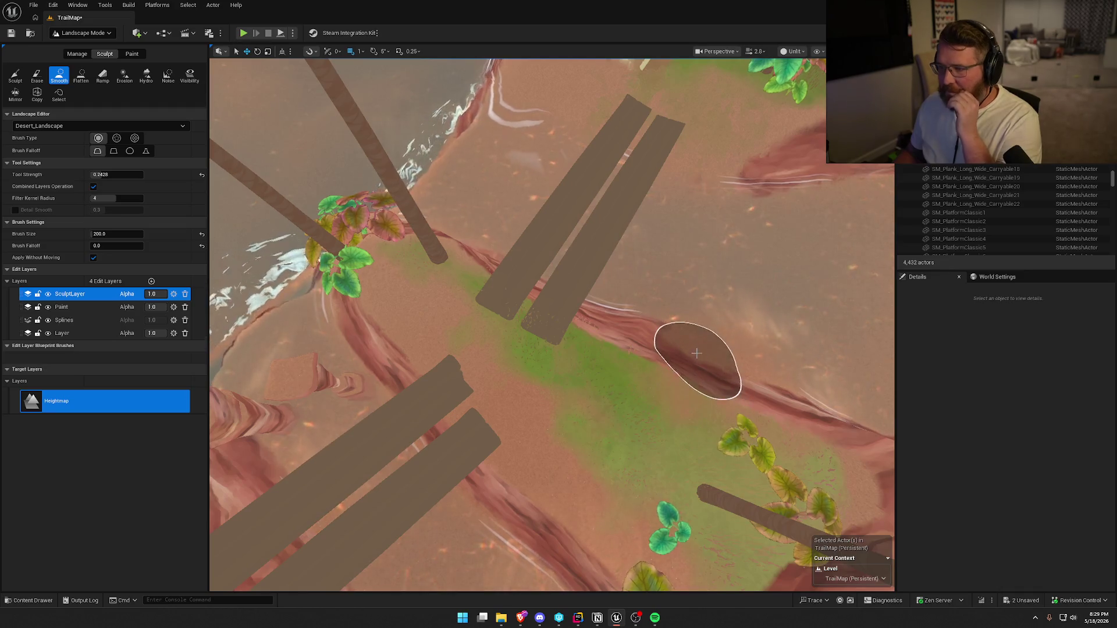
- Return to Selection Mode and survey the planks from above the lake
{"action": "left_click", "coordinate": [82, 33]}
{"action": "left_click", "coordinate": [83, 46]}
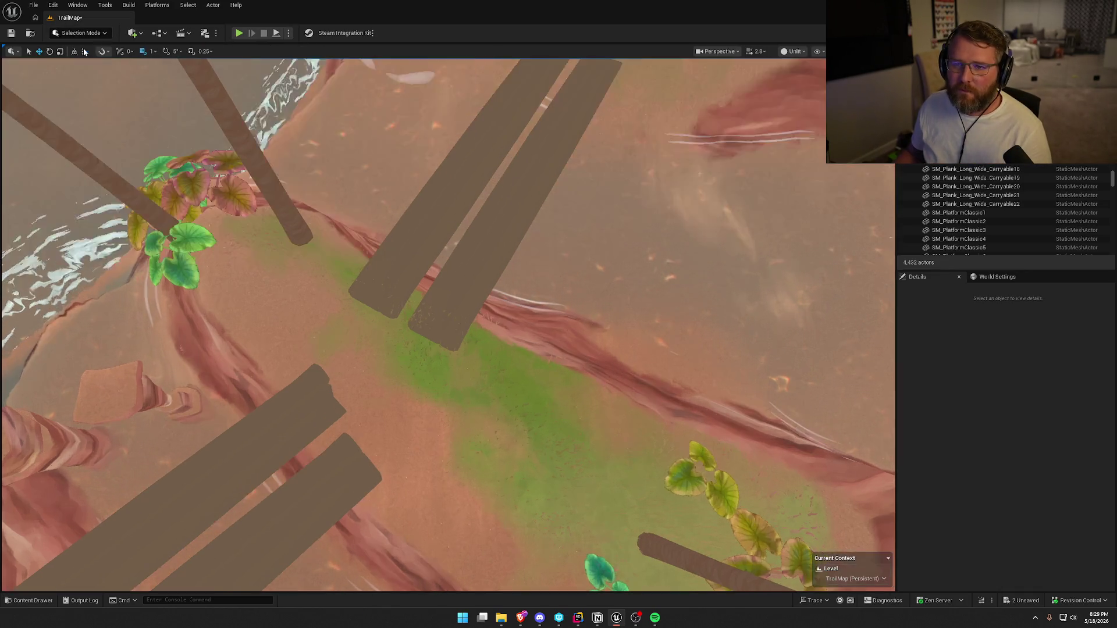
{"action": "key", "text": "w"}
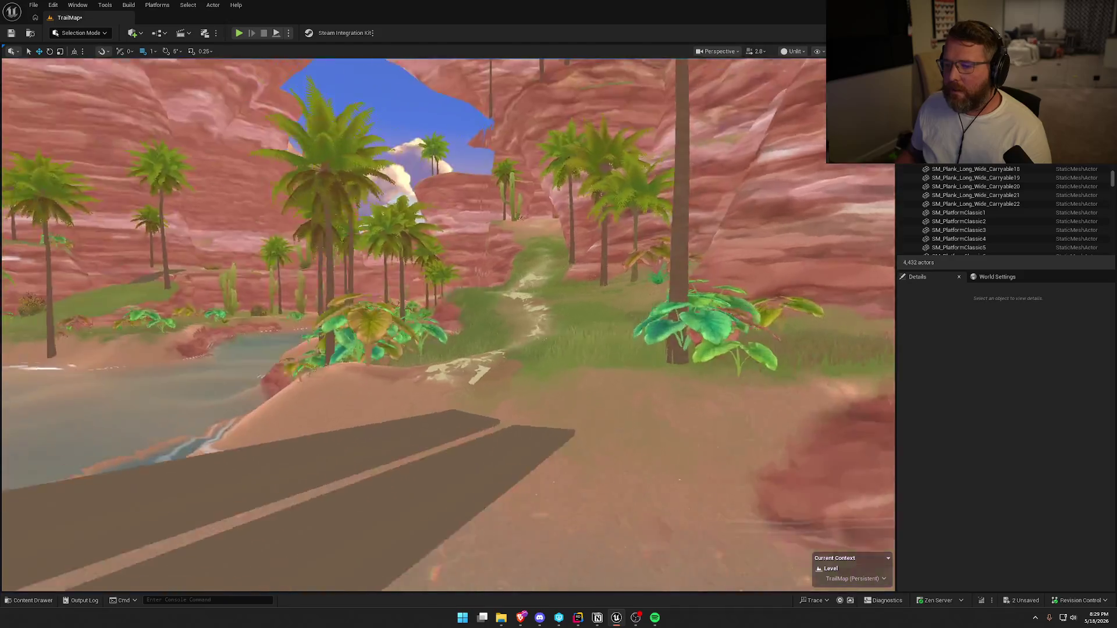
{"action": "key", "text": "w"}
{"action": "left_click_drag", "start_coordinate": [395, 259], "coordinate": [395, 258]}
{"action": "left_click", "coordinate": [82, 33]}
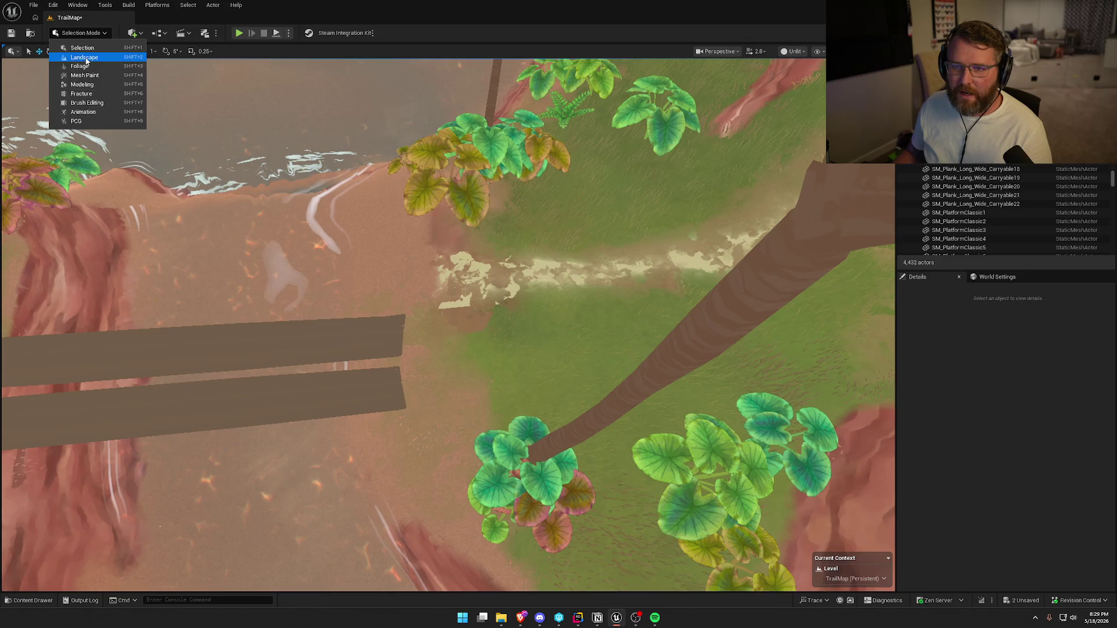
- Re-enter Landscape sculpting and fly low along the sand path over the canyon gaps
{"action": "left_click", "coordinate": [75, 57]}
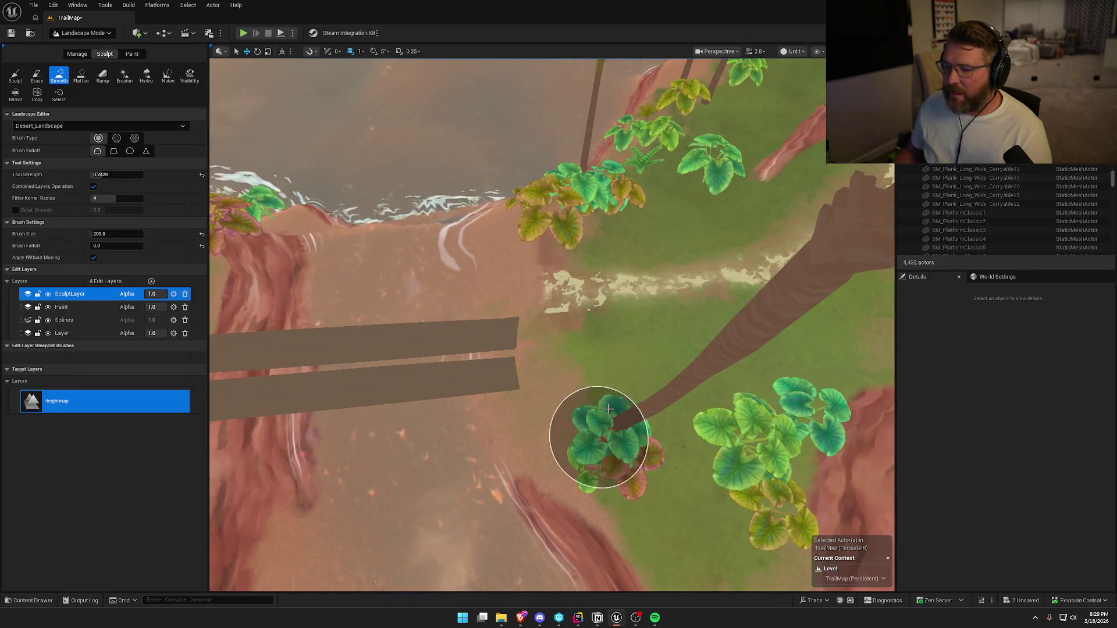
{"action": "left_click_drag", "start_coordinate": [679, 455], "coordinate": [679, 455]}
{"action": "left_click_drag", "start_coordinate": [520, 351], "coordinate": [521, 350]}
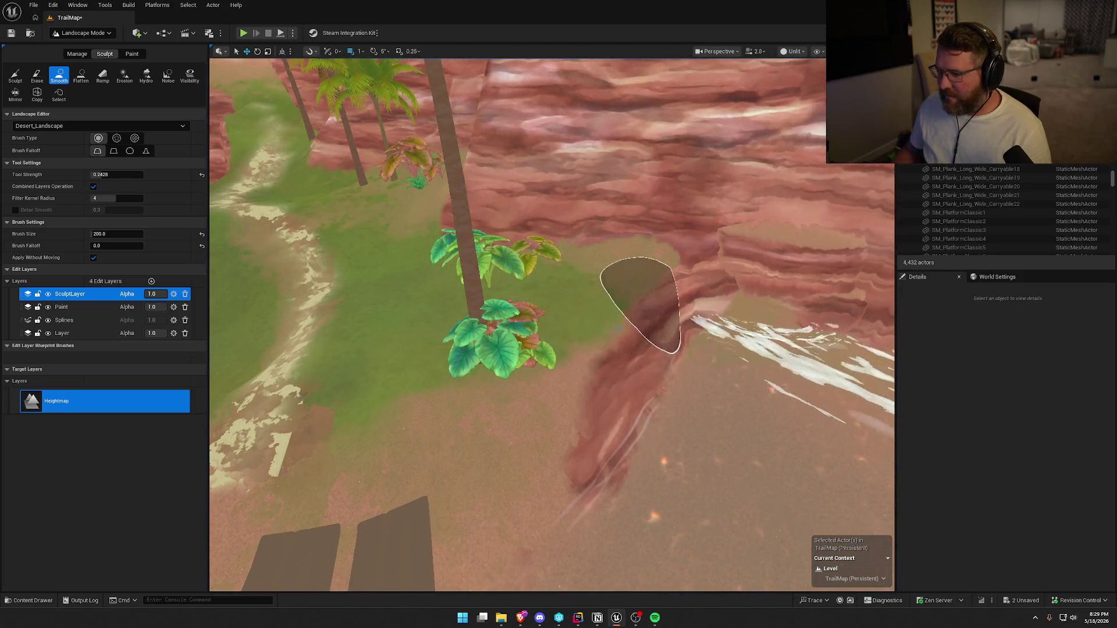
{"action": "mouse_move", "coordinate": [641, 300]}
{"action": "left_mouse_down"}
{"action": "mouse_move", "coordinate": [615, 528]}
{"action": "mouse_move", "coordinate": [513, 349]}
{"action": "mouse_move", "coordinate": [586, 419]}
{"action": "left_mouse_up"}
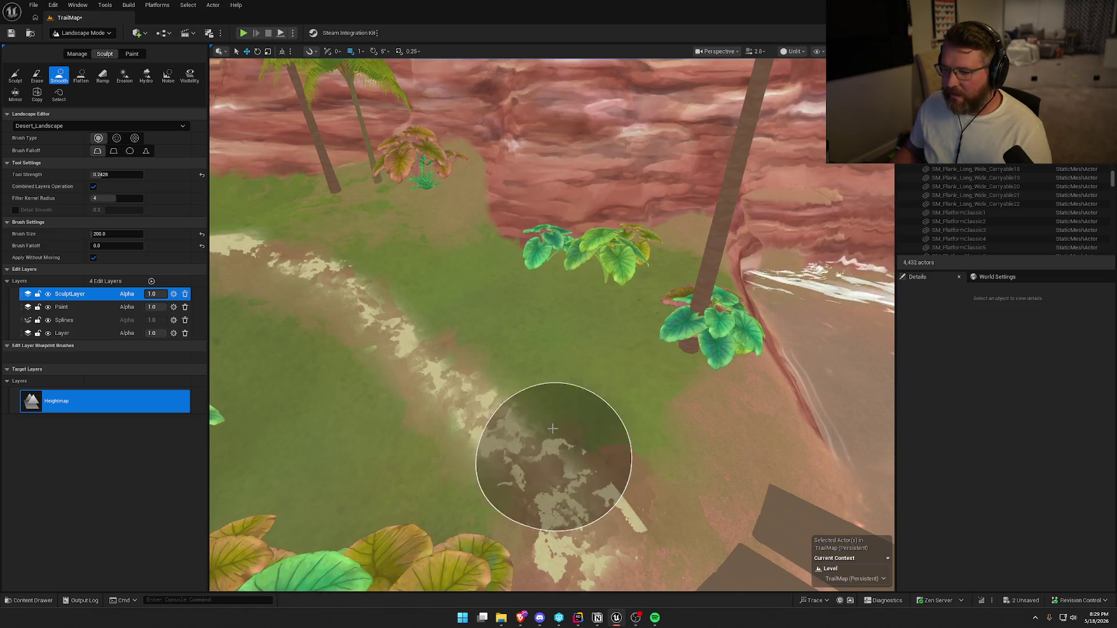
{"action": "left_click_drag", "start_coordinate": [410, 375], "coordinate": [698, 424]}
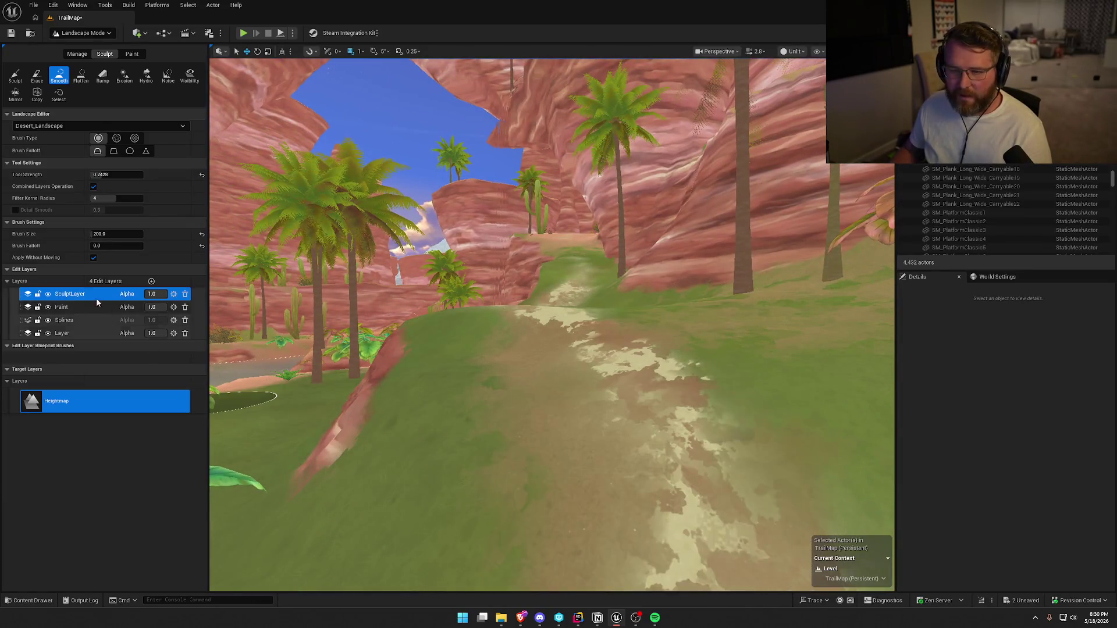
{"action": "left_click_drag", "start_coordinate": [588, 396], "coordinate": [588, 395]}
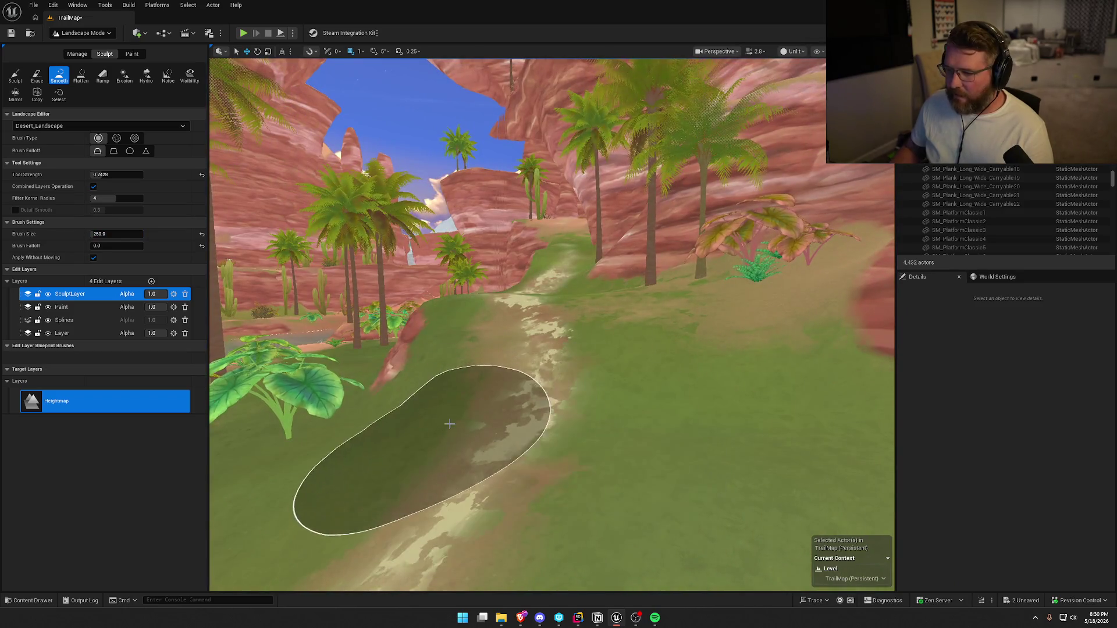
{"action": "mouse_move", "coordinate": [648, 424]}
{"action": "left_mouse_down"}
{"action": "mouse_move", "coordinate": [643, 374]}
{"action": "mouse_move", "coordinate": [555, 251]}
{"action": "left_mouse_up"}
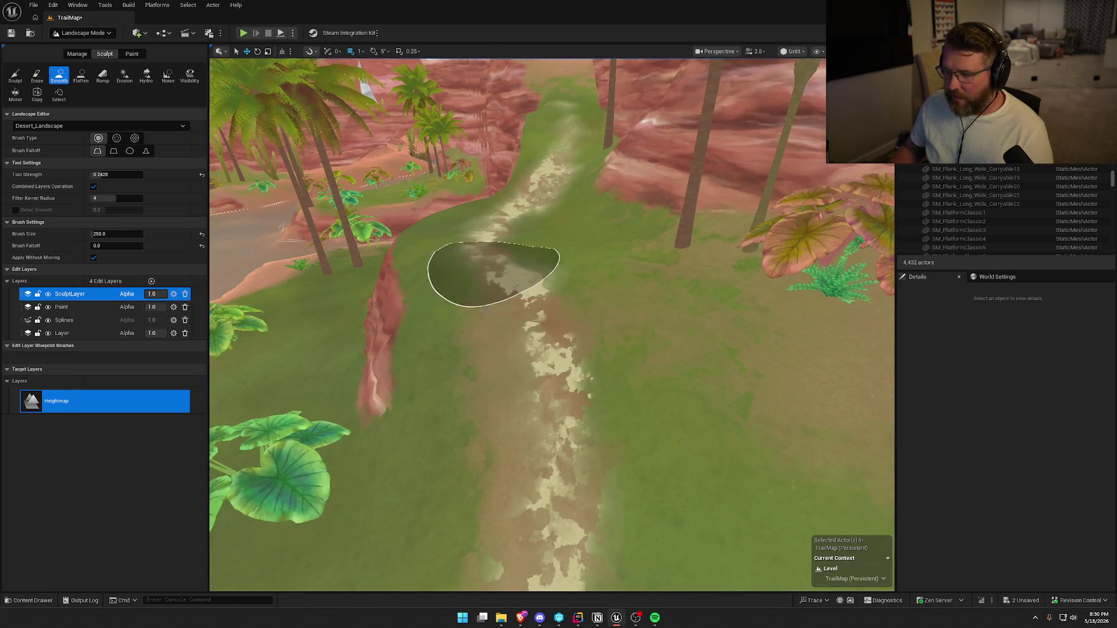
{"action": "left_click_drag", "start_coordinate": [554, 251], "coordinate": [584, 259]}
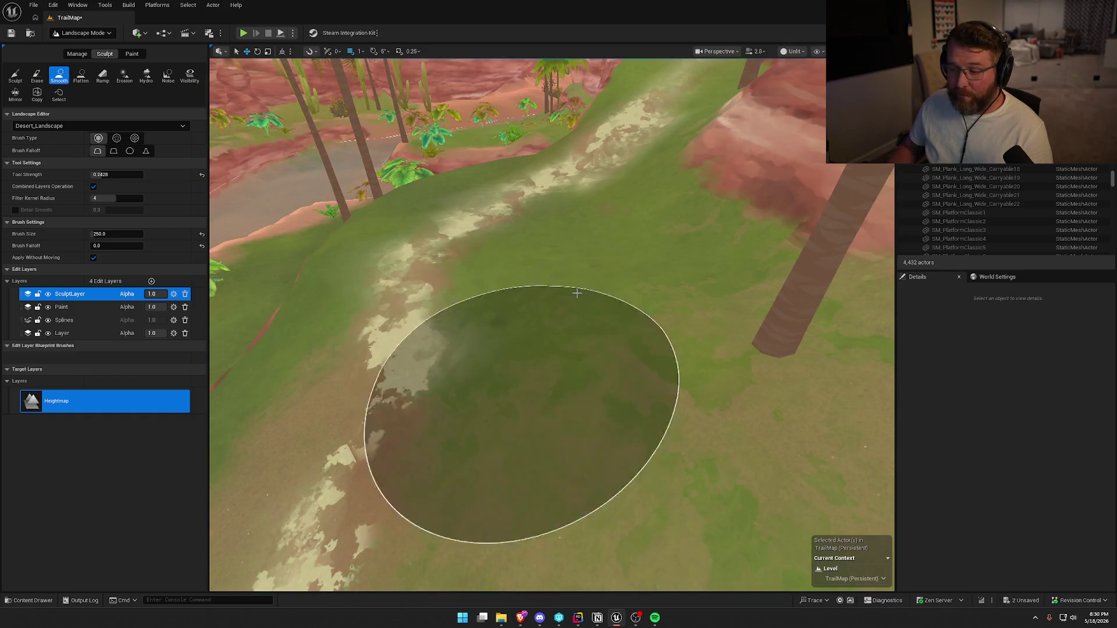
{"action": "left_click_drag", "start_coordinate": [493, 391], "coordinate": [468, 366]}
- Smooth the grassy trail surface and the path's edge, undoing one stroke
{"action": "scroll", "coordinate": [469, 366], "scroll_direction": "down", "scroll_amount": 5}
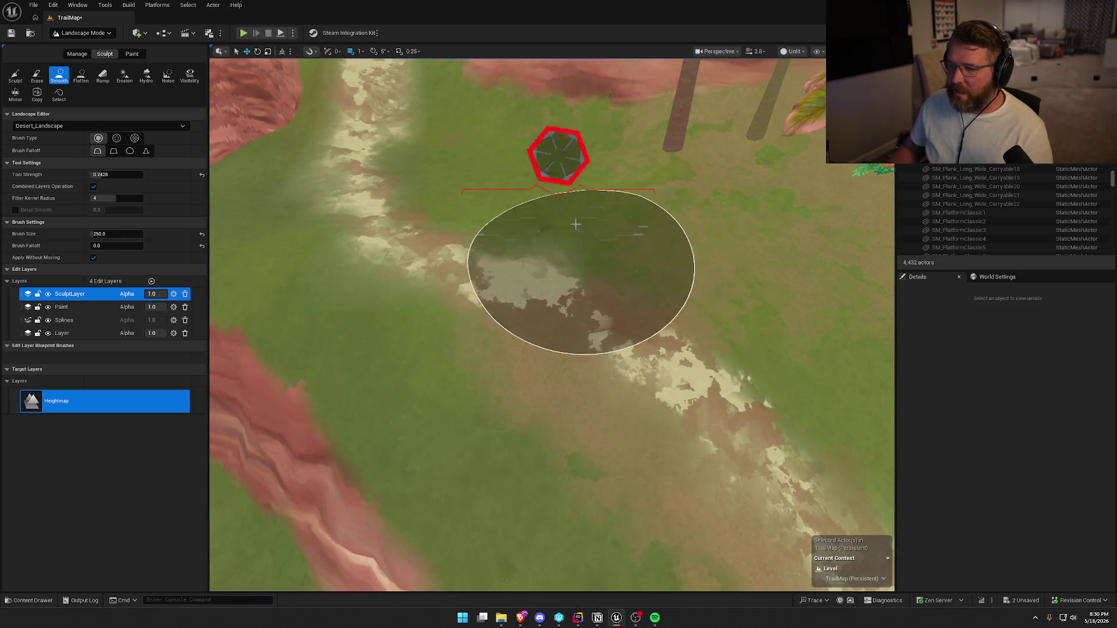
{"action": "left_click_drag", "start_coordinate": [605, 312], "coordinate": [606, 250]}
{"action": "scroll", "coordinate": [648, 291], "scroll_direction": "down", "scroll_amount": 3}
{"action": "mouse_move", "coordinate": [648, 291]}
{"action": "left_mouse_down"}
{"action": "mouse_move", "coordinate": [574, 303]}
{"action": "mouse_move", "coordinate": [531, 329]}
{"action": "mouse_move", "coordinate": [511, 374]}
{"action": "mouse_move", "coordinate": [581, 386]}
{"action": "mouse_move", "coordinate": [392, 449]}
{"action": "mouse_move", "coordinate": [583, 399]}
{"action": "left_mouse_up"}
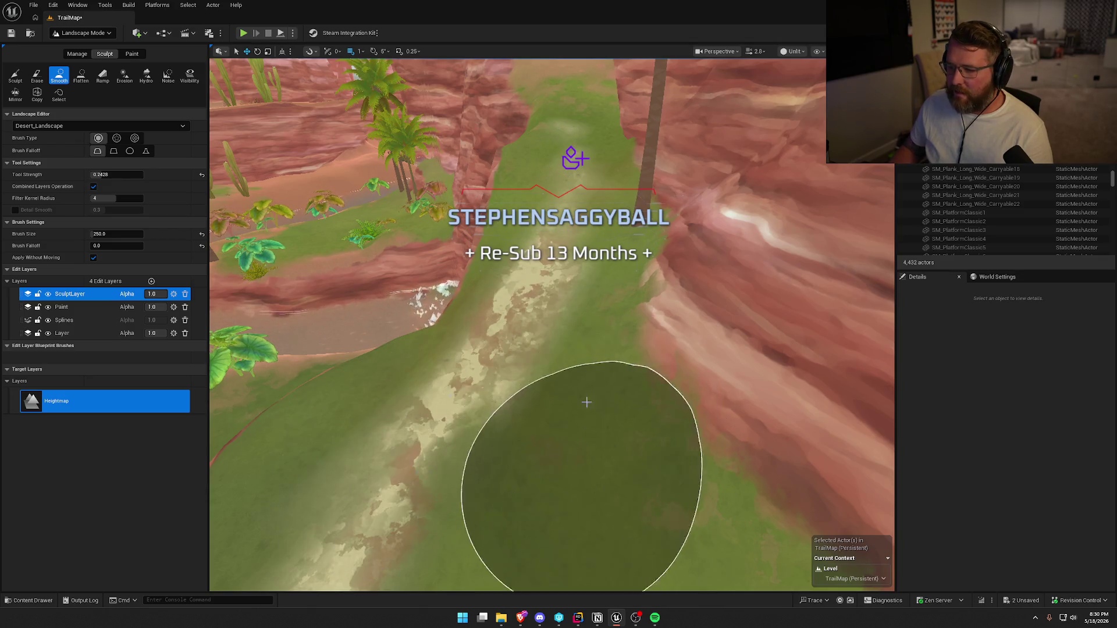
{"action": "scroll", "coordinate": [583, 399], "scroll_direction": "up", "scroll_amount": 5}
{"action": "mouse_move", "coordinate": [531, 300]}
{"action": "left_mouse_down"}
{"action": "mouse_move", "coordinate": [563, 343]}
{"action": "mouse_move", "coordinate": [553, 259]}
{"action": "mouse_move", "coordinate": [511, 292]}
{"action": "mouse_move", "coordinate": [523, 232]}
{"action": "mouse_move", "coordinate": [488, 339]}
{"action": "mouse_move", "coordinate": [489, 244]}
{"action": "mouse_move", "coordinate": [536, 259]}
{"action": "left_mouse_up"}
{"action": "key", "text": "ctrl+z"}
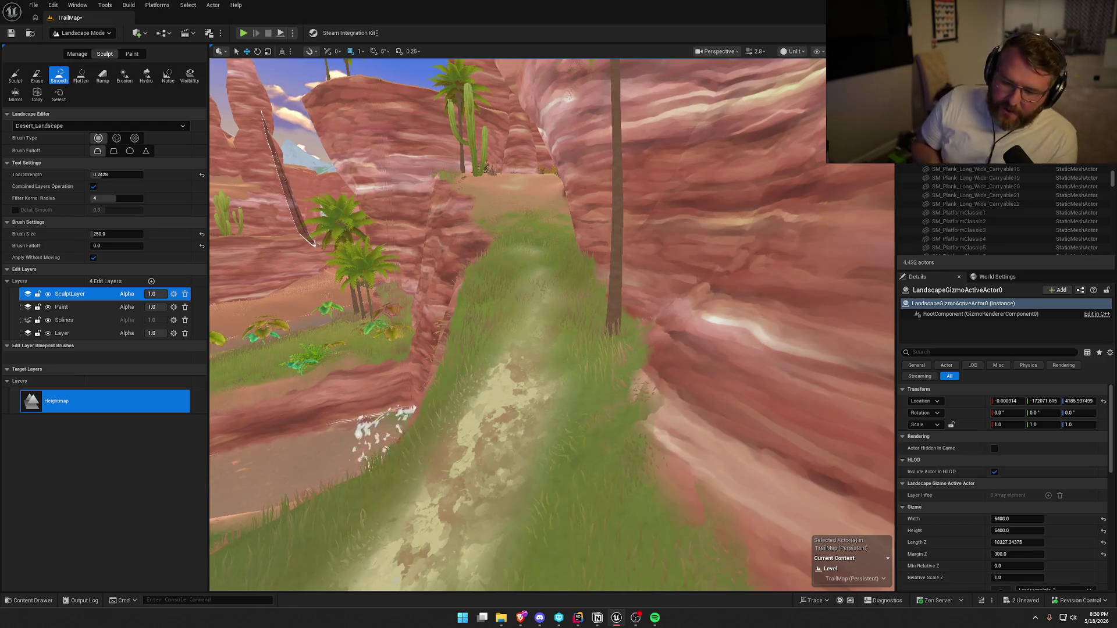
{"action": "scroll", "coordinate": [610, 387], "scroll_direction": "up", "scroll_amount": 5}
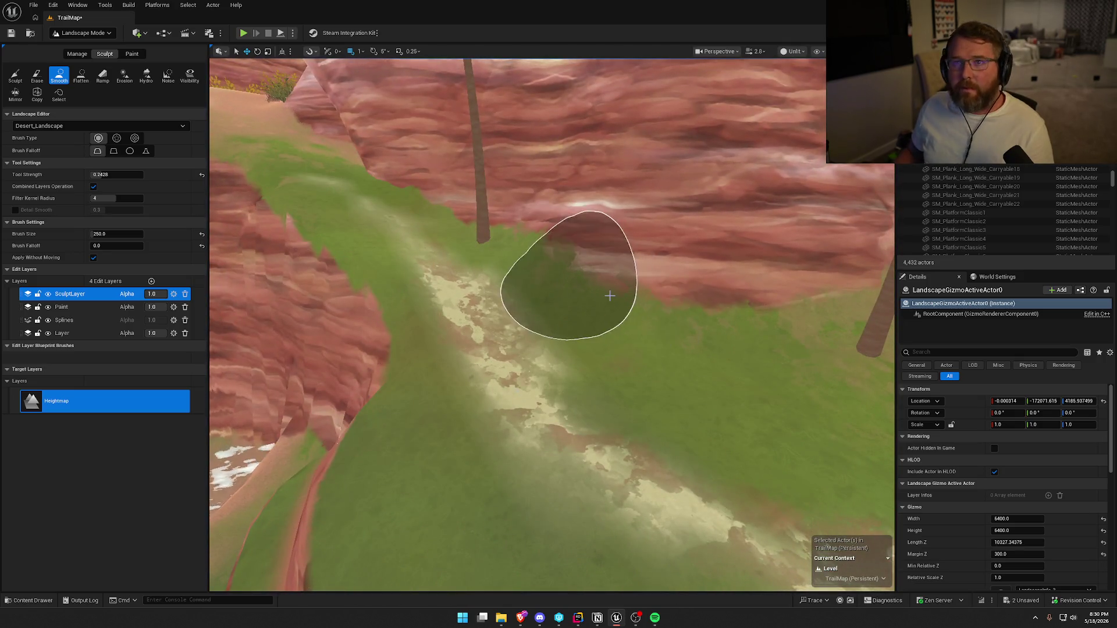
{"action": "left_click_drag", "start_coordinate": [543, 258], "coordinate": [550, 268]}
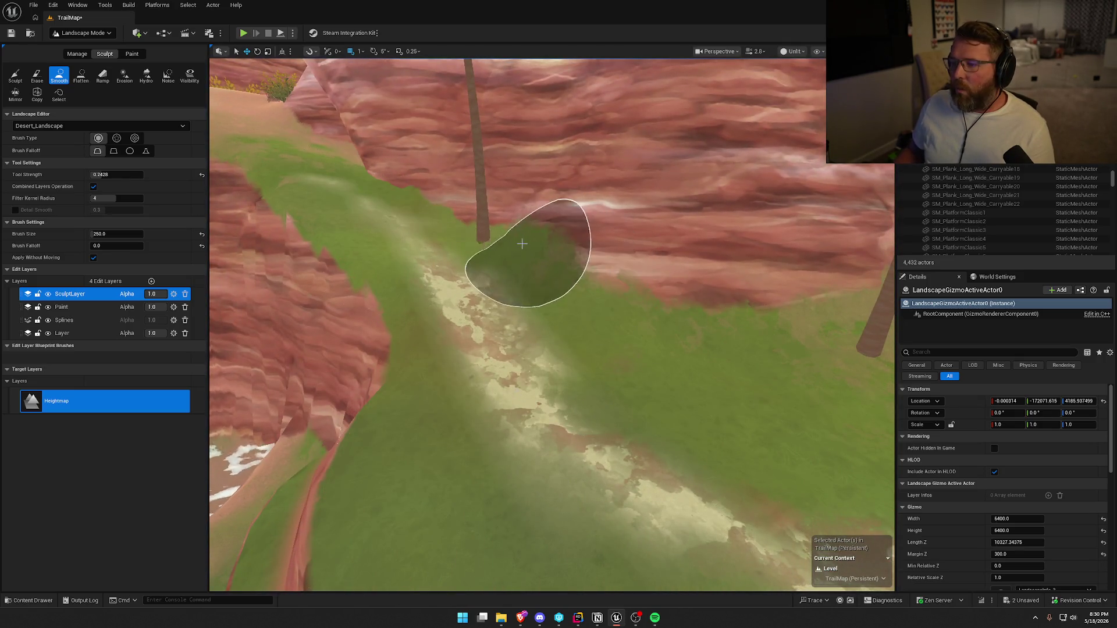
{"action": "scroll", "coordinate": [560, 311], "scroll_direction": "up", "scroll_amount": 10}
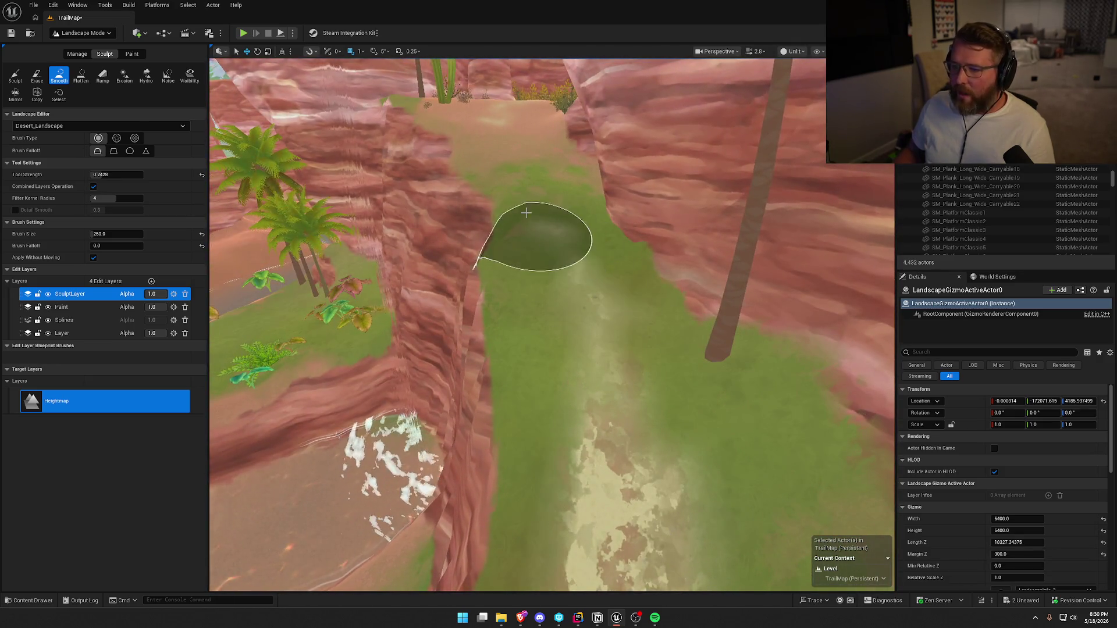
- Move over the sandy slope and cactus area, heading forward onto the sandy desert stretch
{"action": "mouse_move", "coordinate": [543, 270]}
{"action": "left_mouse_down"}
{"action": "mouse_move", "coordinate": [659, 402]}
{"action": "mouse_move", "coordinate": [669, 343]}
{"action": "mouse_move", "coordinate": [665, 378]}
{"action": "left_mouse_up"}
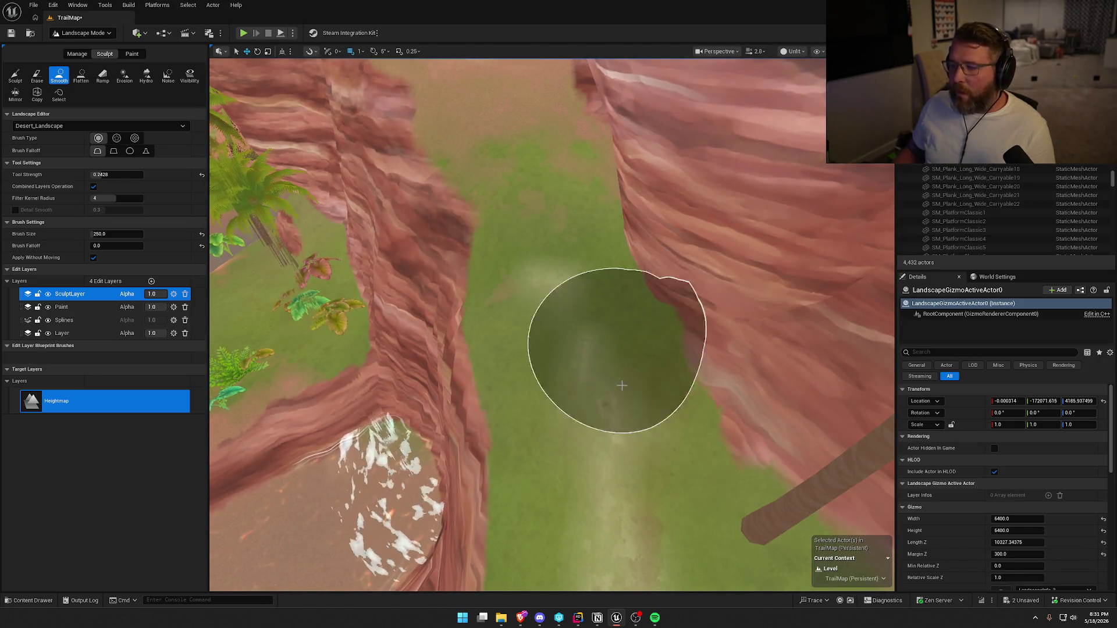
{"action": "mouse_move", "coordinate": [620, 269]}
{"action": "left_mouse_down"}
{"action": "mouse_move", "coordinate": [629, 242]}
{"action": "mouse_move", "coordinate": [527, 272]}
{"action": "left_mouse_up"}
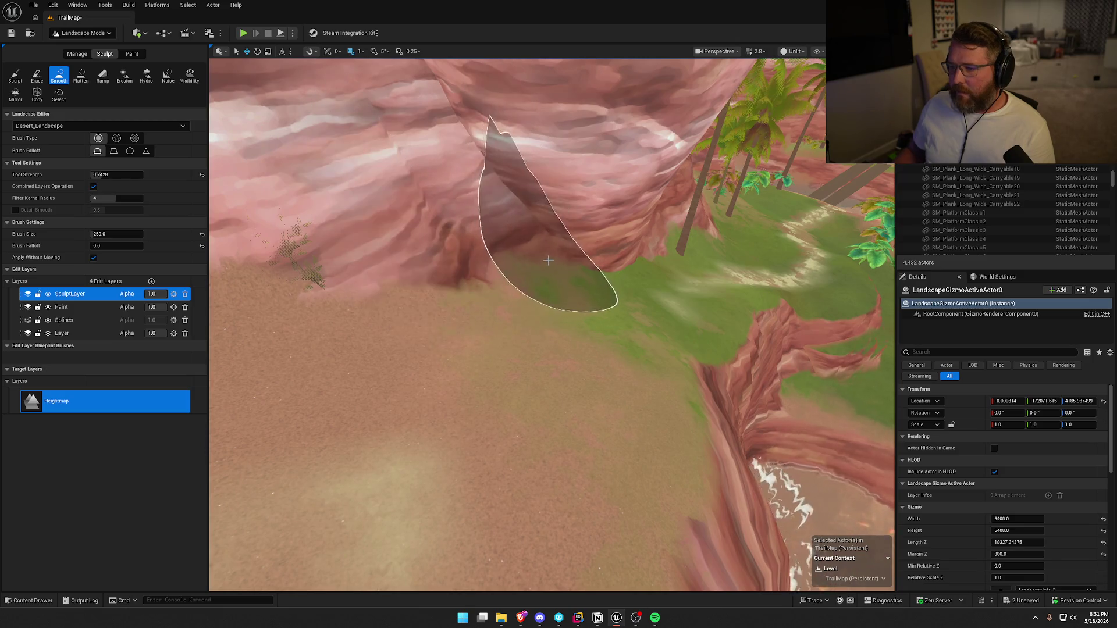
{"action": "left_click_drag", "start_coordinate": [527, 272], "coordinate": [536, 315]}
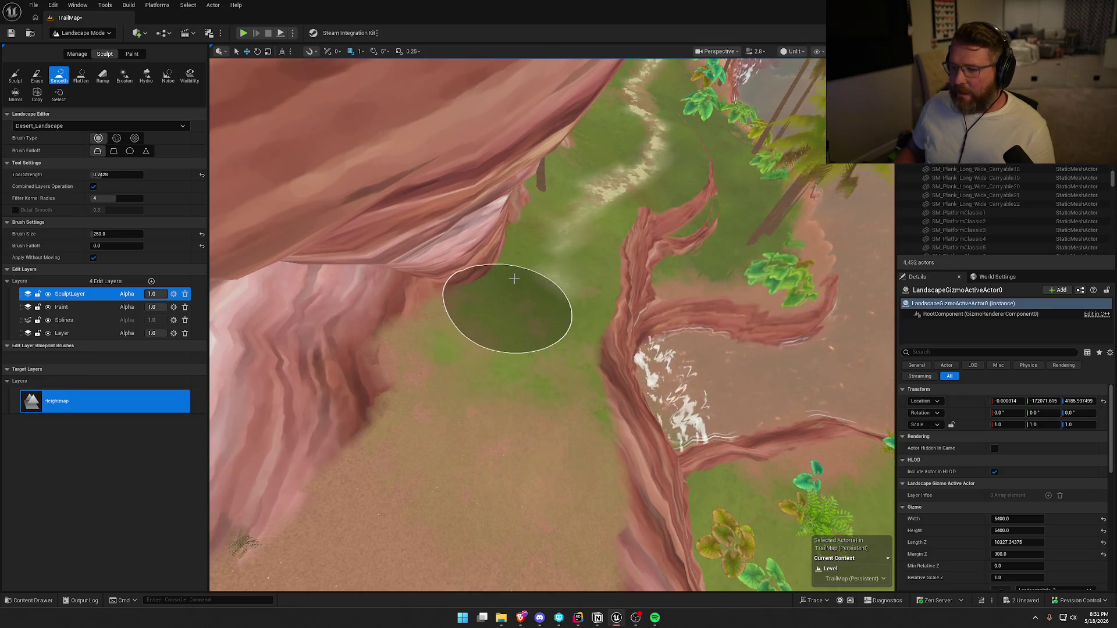
{"action": "left_click_drag", "start_coordinate": [486, 450], "coordinate": [474, 459]}
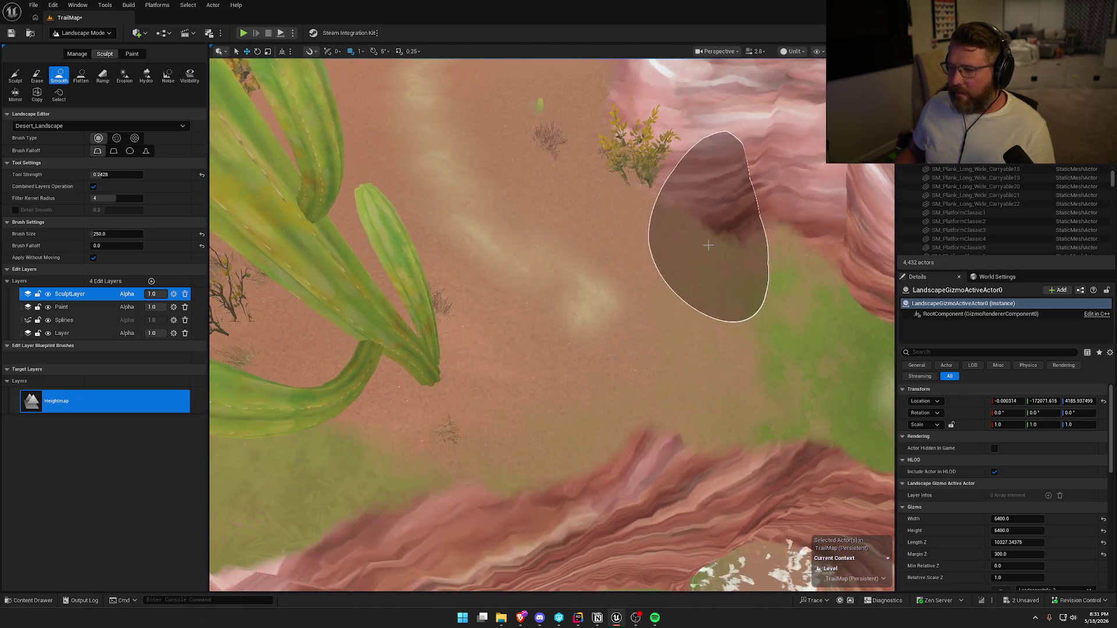
{"action": "left_click_drag", "start_coordinate": [611, 199], "coordinate": [599, 253]}
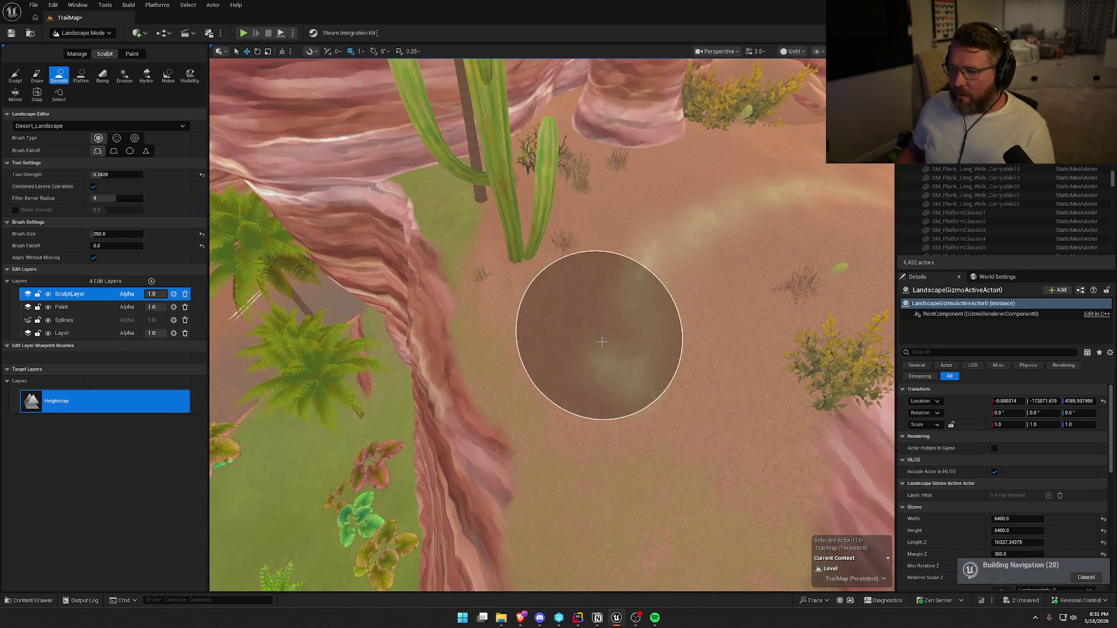
{"action": "left_click_drag", "start_coordinate": [674, 347], "coordinate": [652, 354]}
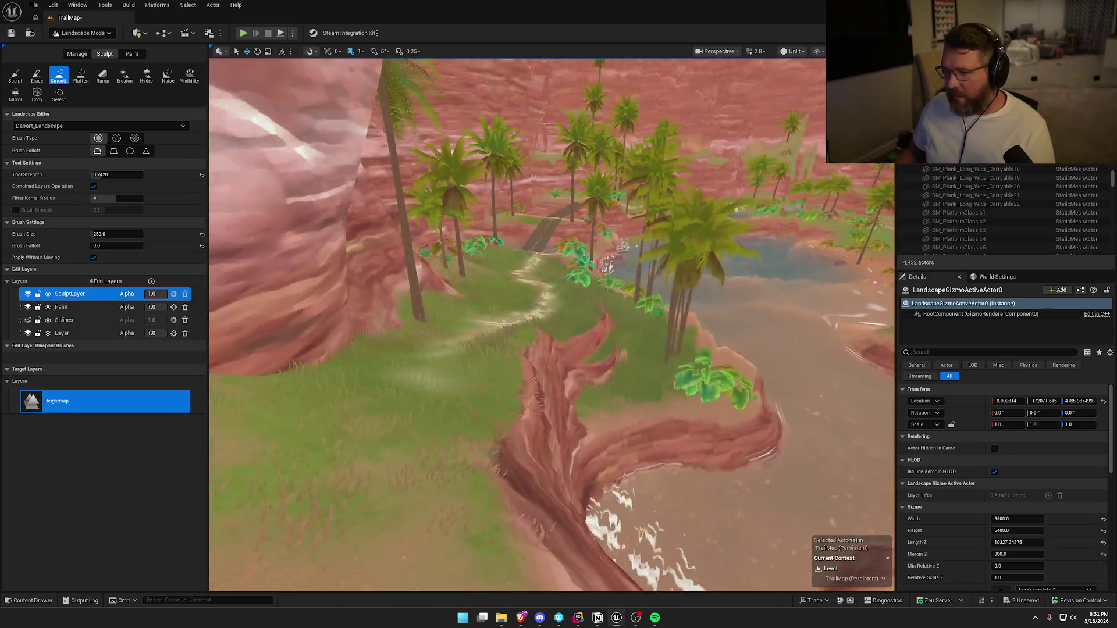
{"action": "key", "text": "w"}
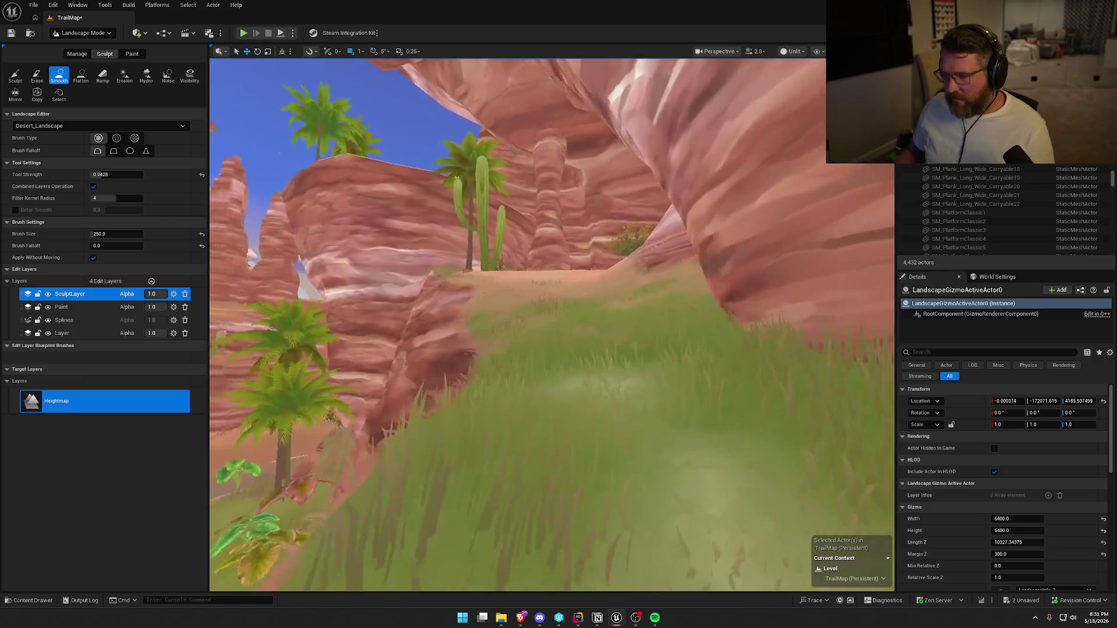
{"action": "key", "text": "w"}
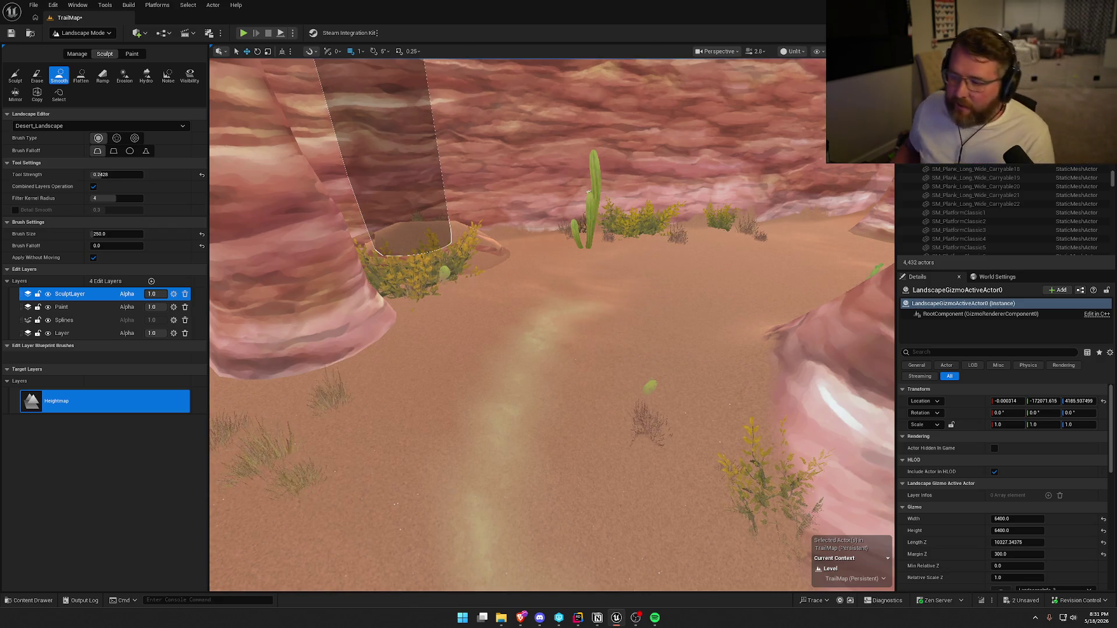
- Fly over the dunes and cacti to the canyon path between the rock walls
{"action": "left_click_drag", "start_coordinate": [535, 430], "coordinate": [373, 314]}
{"action": "mouse_move", "coordinate": [553, 326]}
{"action": "left_mouse_down"}
{"action": "mouse_move", "coordinate": [587, 349]}
{"action": "mouse_move", "coordinate": [575, 372]}
{"action": "mouse_move", "coordinate": [584, 420]}
{"action": "mouse_move", "coordinate": [573, 404]}
{"action": "mouse_move", "coordinate": [584, 431]}
{"action": "mouse_move", "coordinate": [580, 398]}
{"action": "mouse_move", "coordinate": [576, 439]}
{"action": "mouse_move", "coordinate": [518, 453]}
{"action": "left_mouse_up"}
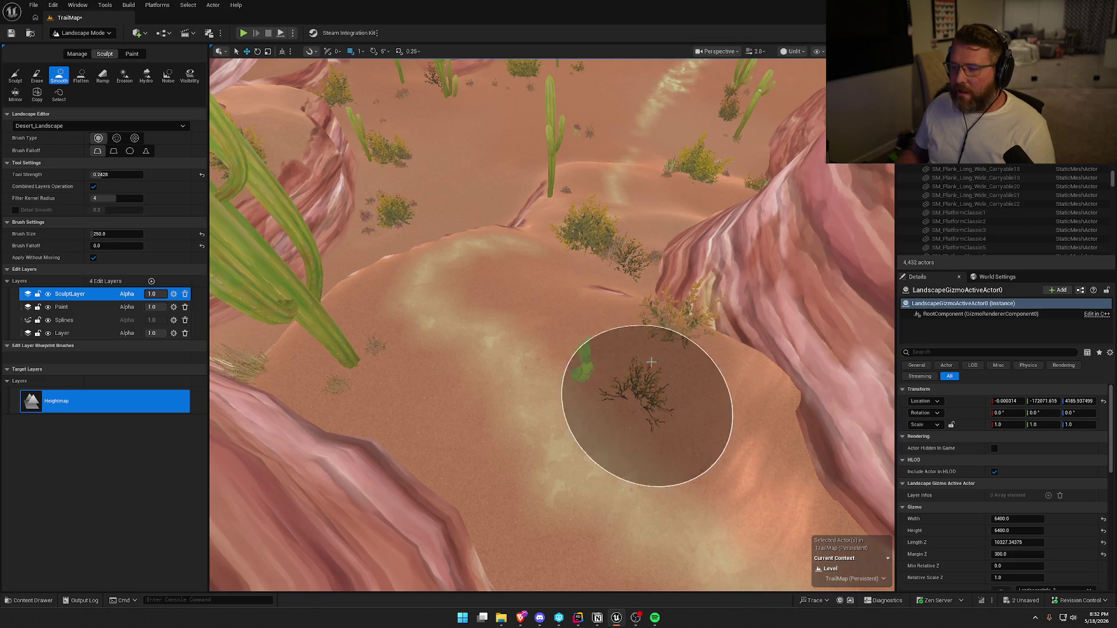
{"action": "left_click_drag", "start_coordinate": [624, 321], "coordinate": [627, 358]}
{"action": "left_click_drag", "start_coordinate": [576, 298], "coordinate": [523, 411]}
{"action": "mouse_move", "coordinate": [477, 447]}
{"action": "left_mouse_down"}
{"action": "mouse_move", "coordinate": [538, 389]}
{"action": "mouse_move", "coordinate": [662, 358]}
{"action": "left_mouse_up"}
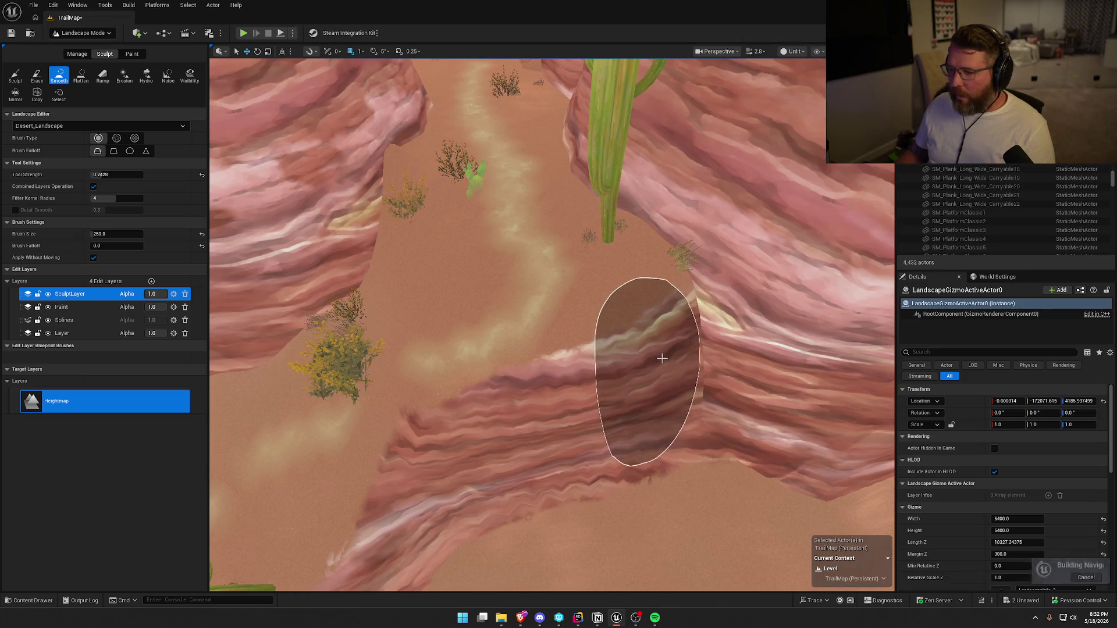
{"action": "left_click_drag", "start_coordinate": [531, 486], "coordinate": [527, 273]}
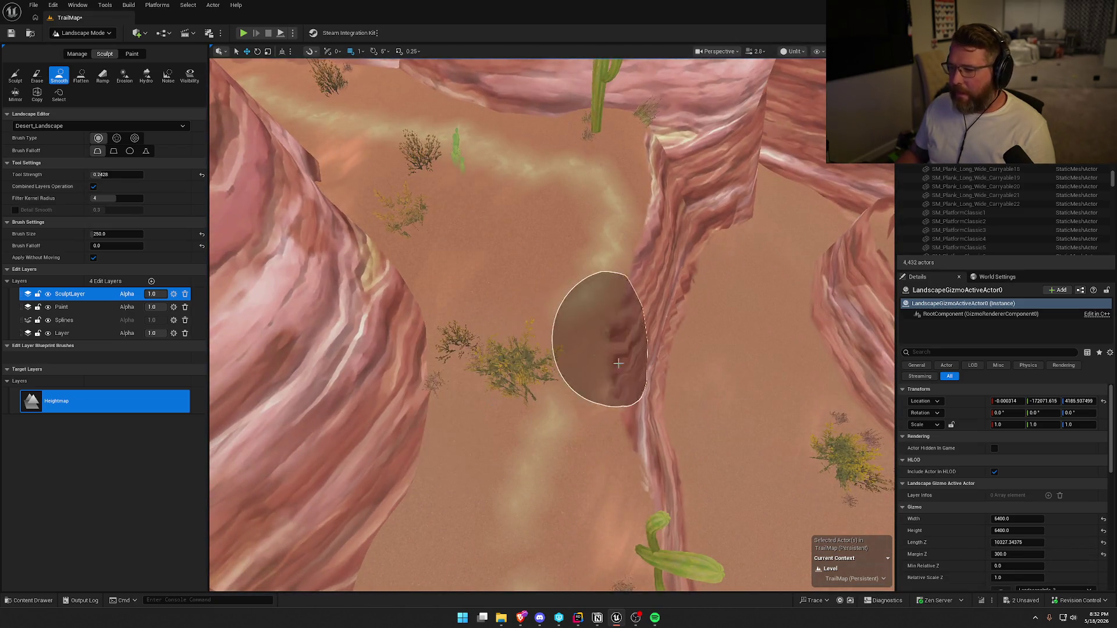
{"action": "mouse_move", "coordinate": [626, 441]}
{"action": "left_mouse_down"}
{"action": "mouse_move", "coordinate": [588, 338]}
{"action": "mouse_move", "coordinate": [484, 300]}
{"action": "left_mouse_up"}
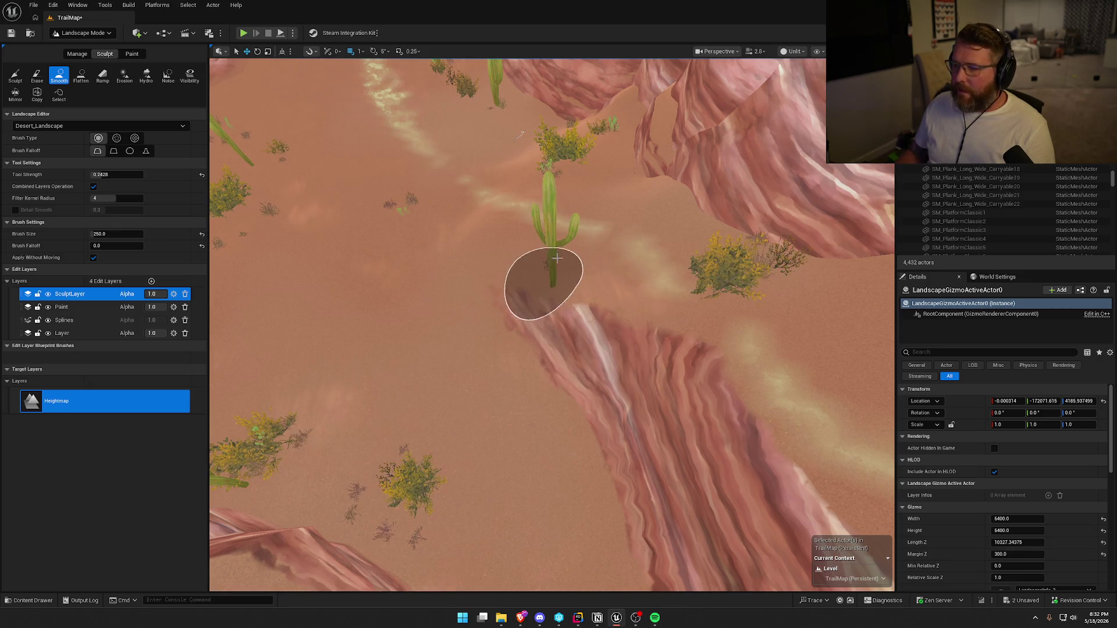
- Smooth the jagged canyon-wall edge beside the trail with the Smooth brush
{"action": "left_click_drag", "start_coordinate": [602, 227], "coordinate": [613, 199]}
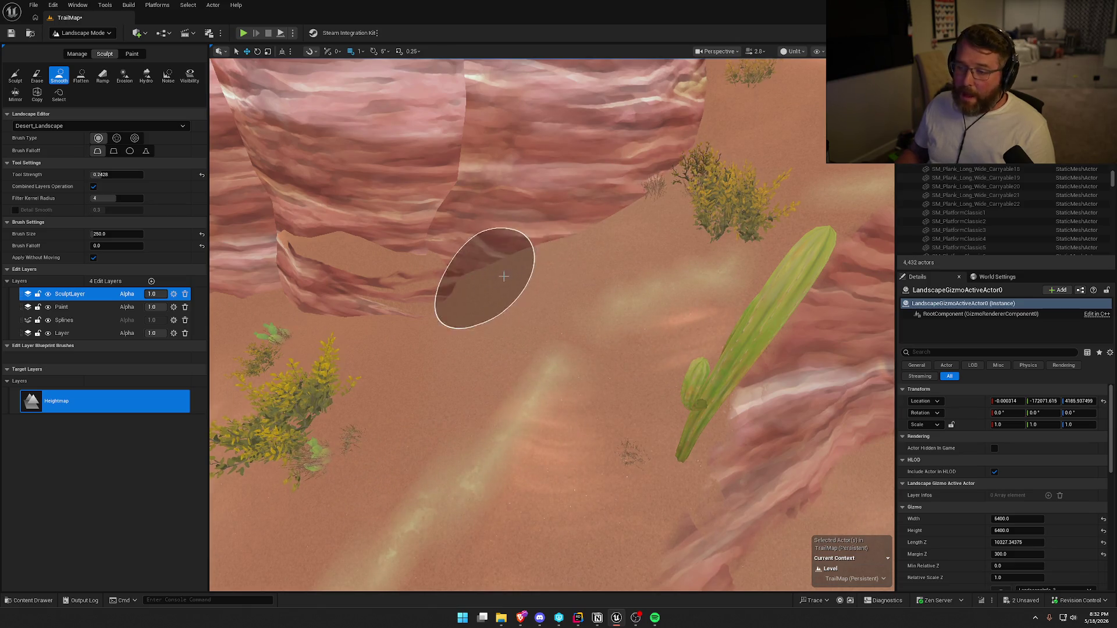
{"action": "left_click_drag", "start_coordinate": [669, 195], "coordinate": [456, 304]}
{"action": "left_click_drag", "start_coordinate": [417, 337], "coordinate": [427, 340]}
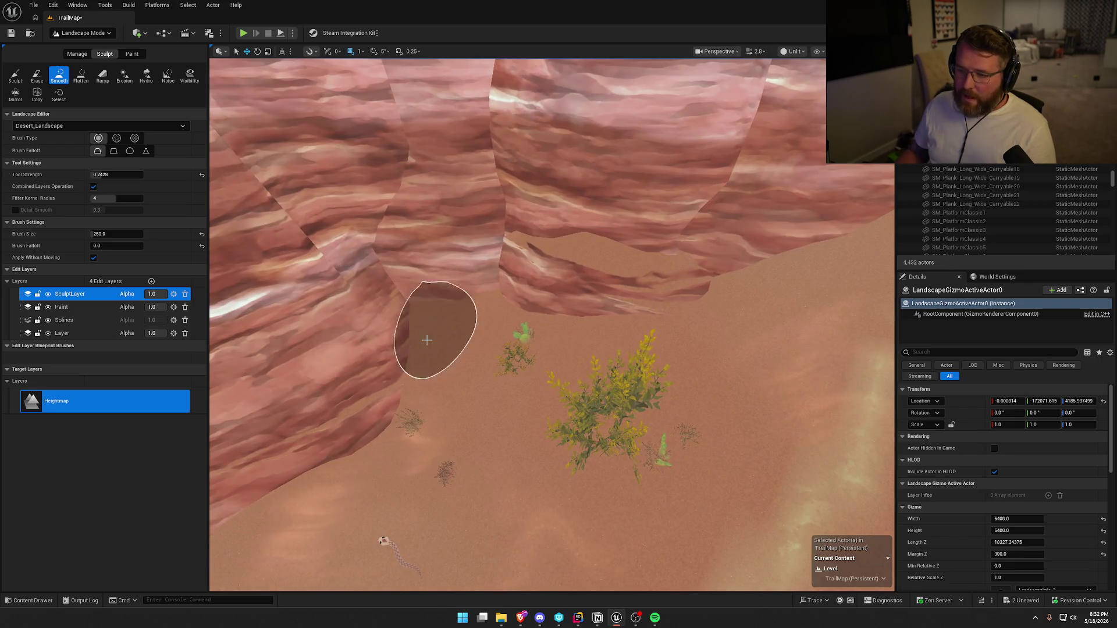
{"action": "scroll", "coordinate": [723, 281], "scroll_direction": "up", "scroll_amount": 5}
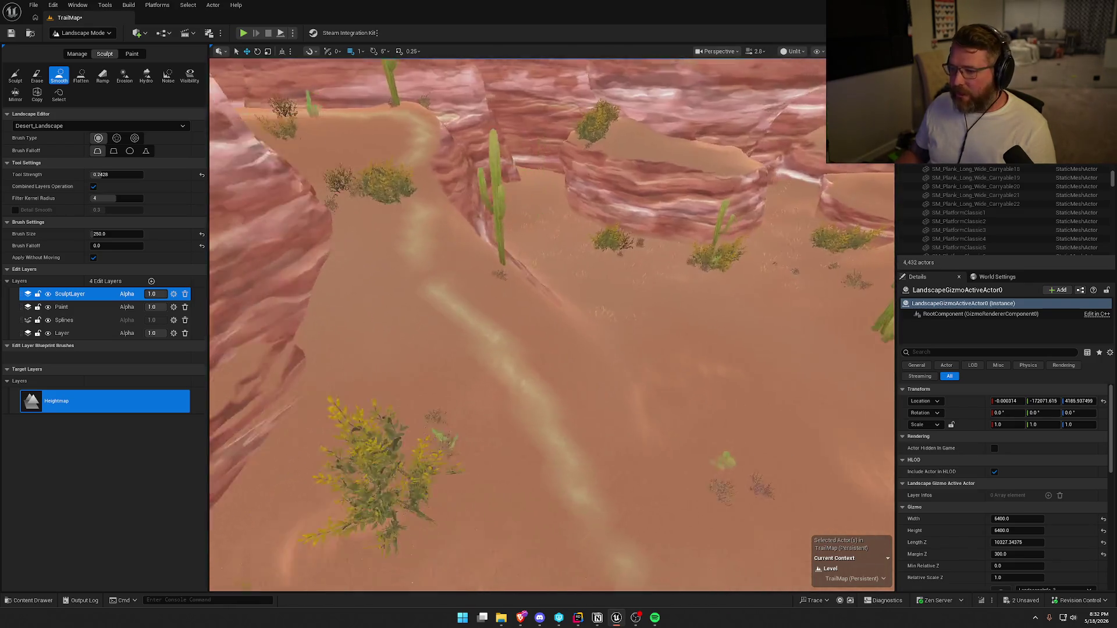
{"action": "scroll", "coordinate": [573, 278], "scroll_direction": "up", "scroll_amount": 2}
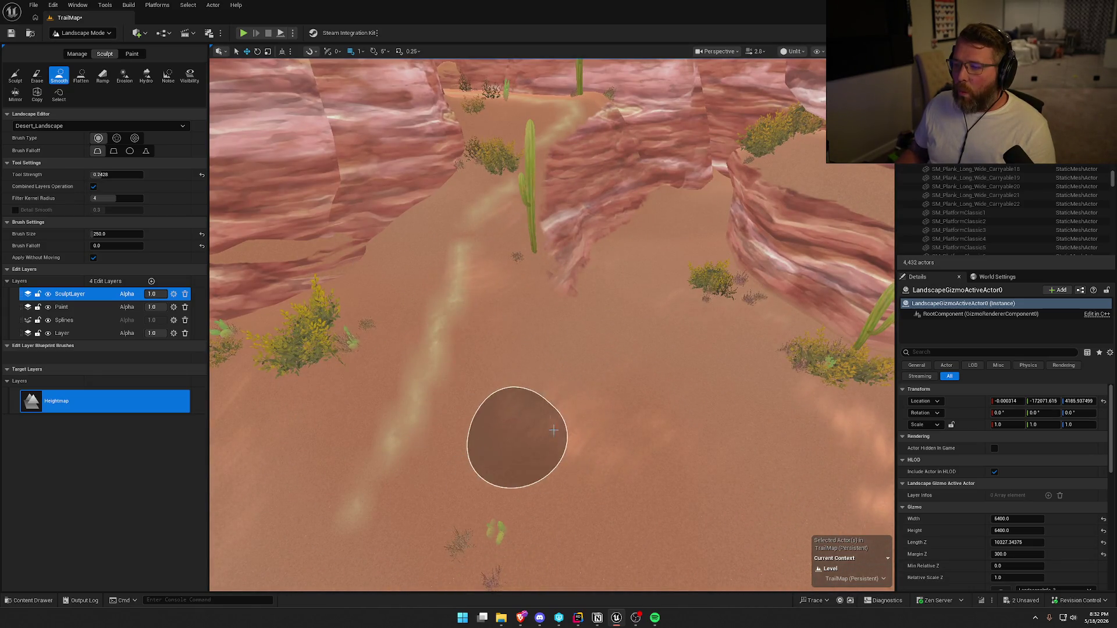
{"action": "scroll", "coordinate": [516, 436], "scroll_direction": "up", "scroll_amount": 8}
{"action": "mouse_move", "coordinate": [552, 324]}
{"action": "left_mouse_down"}
{"action": "mouse_move", "coordinate": [567, 246]}
{"action": "mouse_move", "coordinate": [622, 237]}
{"action": "mouse_move", "coordinate": [466, 339]}
{"action": "left_mouse_up"}
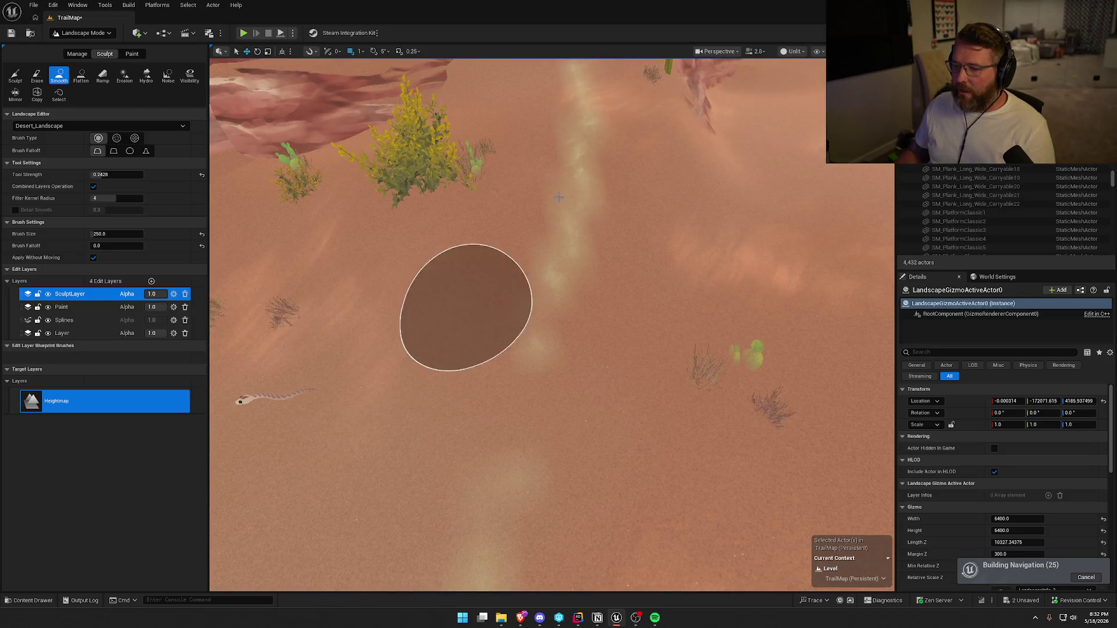
{"action": "mouse_move", "coordinate": [620, 303]}
{"action": "left_mouse_down"}
{"action": "mouse_move", "coordinate": [616, 239]}
{"action": "mouse_move", "coordinate": [595, 219]}
{"action": "mouse_move", "coordinate": [571, 278]}
{"action": "left_mouse_up"}
{"action": "type", "text": "cas"}
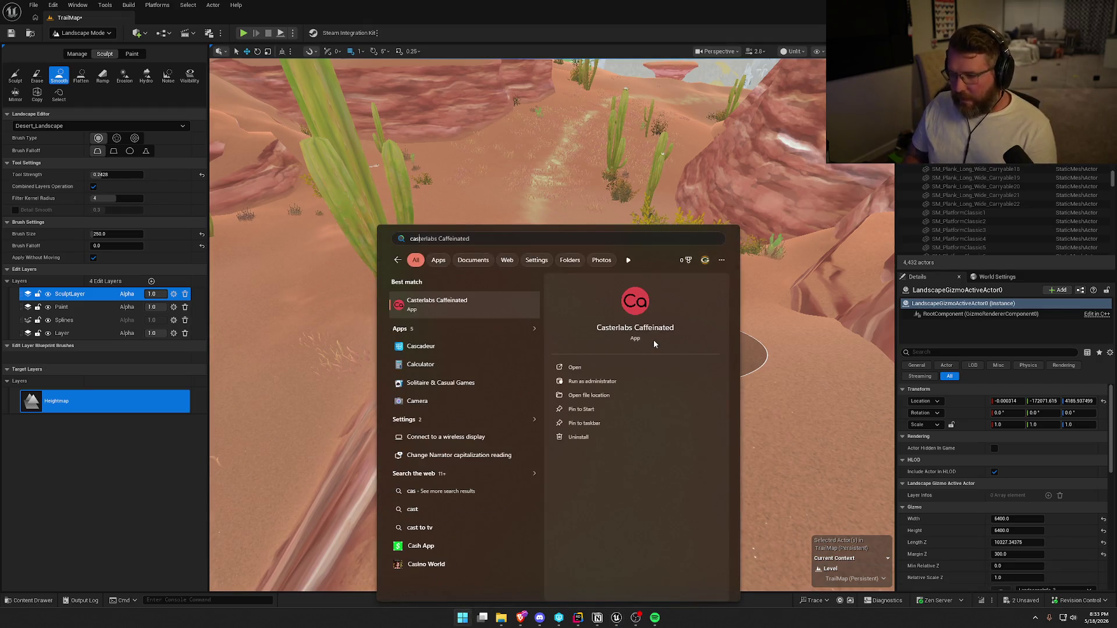
- Launch Casterlabs Caffeinated from the 'cas' Start-menu search
{"action": "key", "text": "Return"}
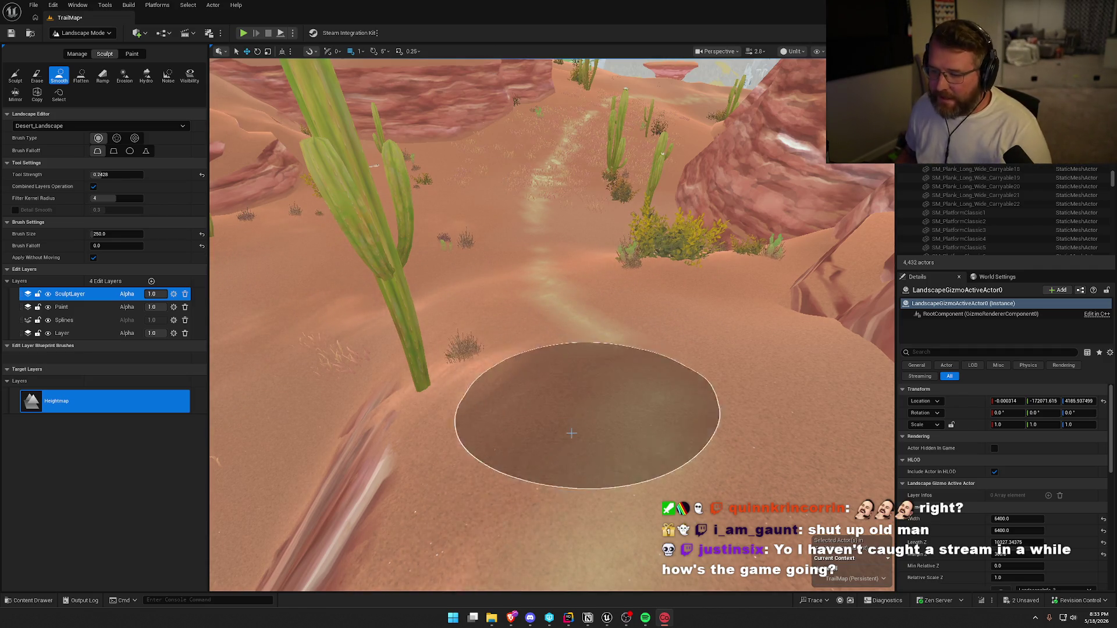
- Smooth the ridge edges, the pink bump on the lower ridge, and the sandy canyon floor
{"action": "scroll", "coordinate": [561, 412], "scroll_direction": "up", "scroll_amount": 5}
{"action": "scroll", "coordinate": [516, 474], "scroll_direction": "down", "scroll_amount": 4}
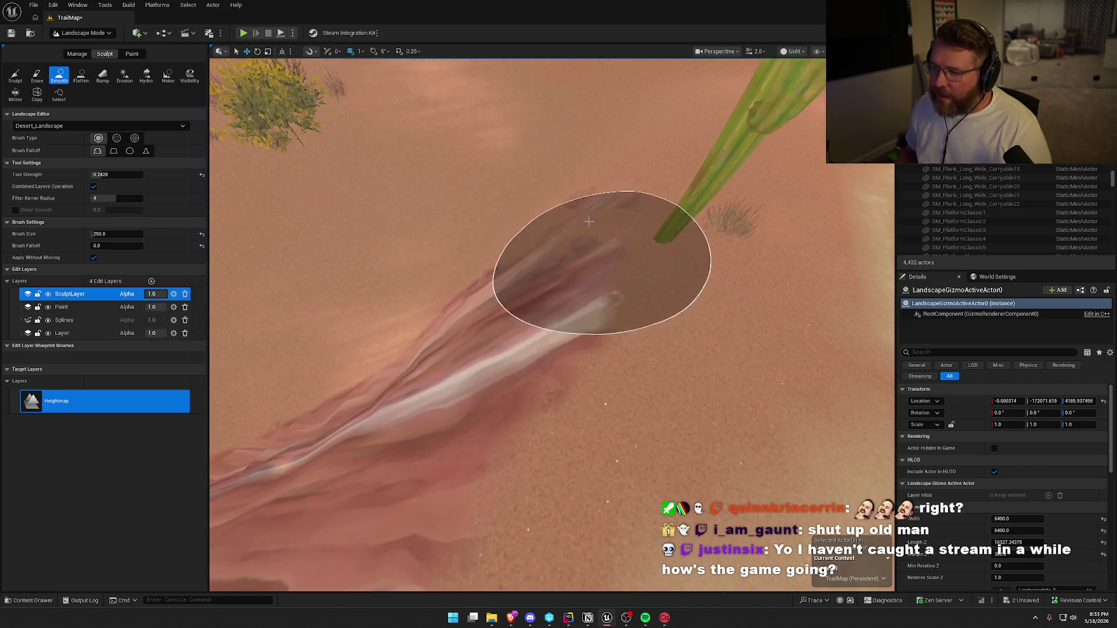
{"action": "left_click_drag", "start_coordinate": [578, 208], "coordinate": [319, 361]}
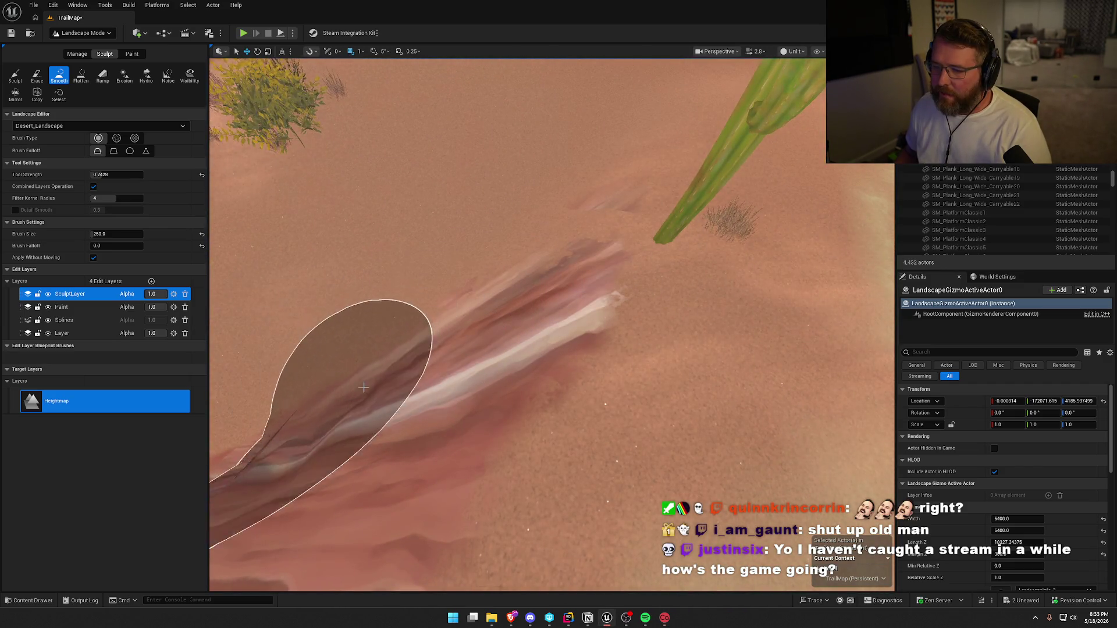
{"action": "scroll", "coordinate": [553, 326], "scroll_direction": "down", "scroll_amount": 3}
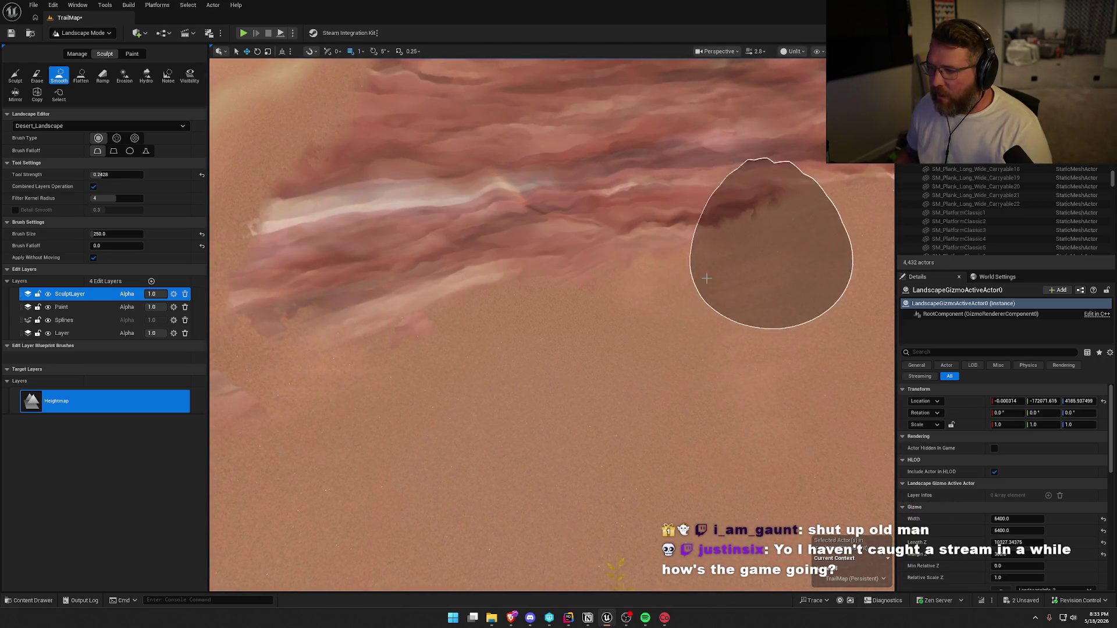
{"action": "left_click_drag", "start_coordinate": [454, 323], "coordinate": [442, 349]}
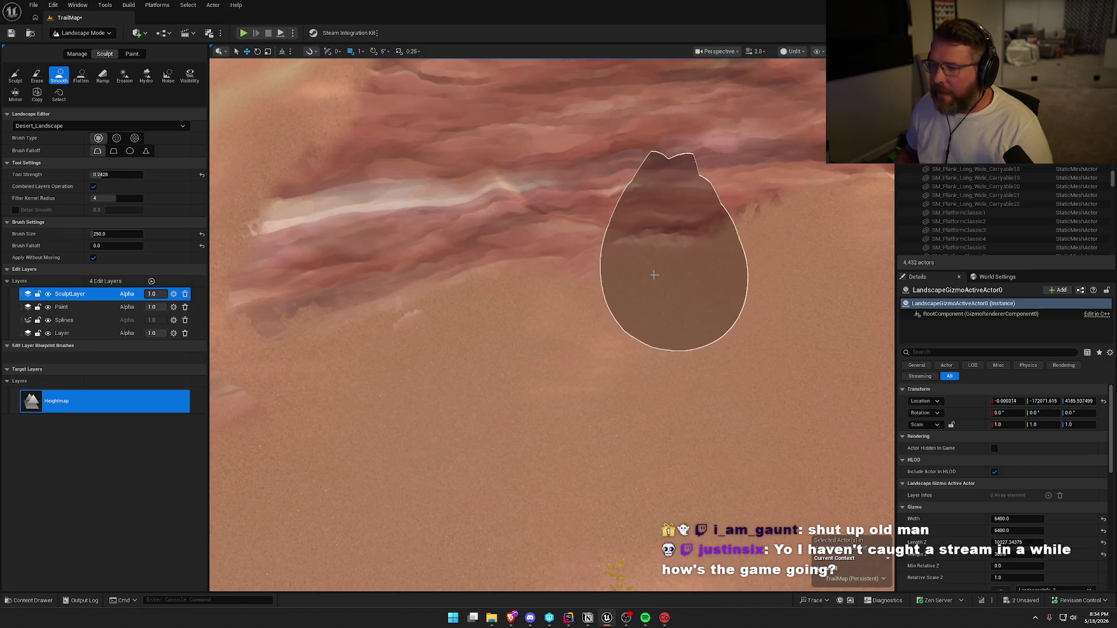
{"action": "scroll", "coordinate": [719, 280], "scroll_direction": "down", "scroll_amount": 3}
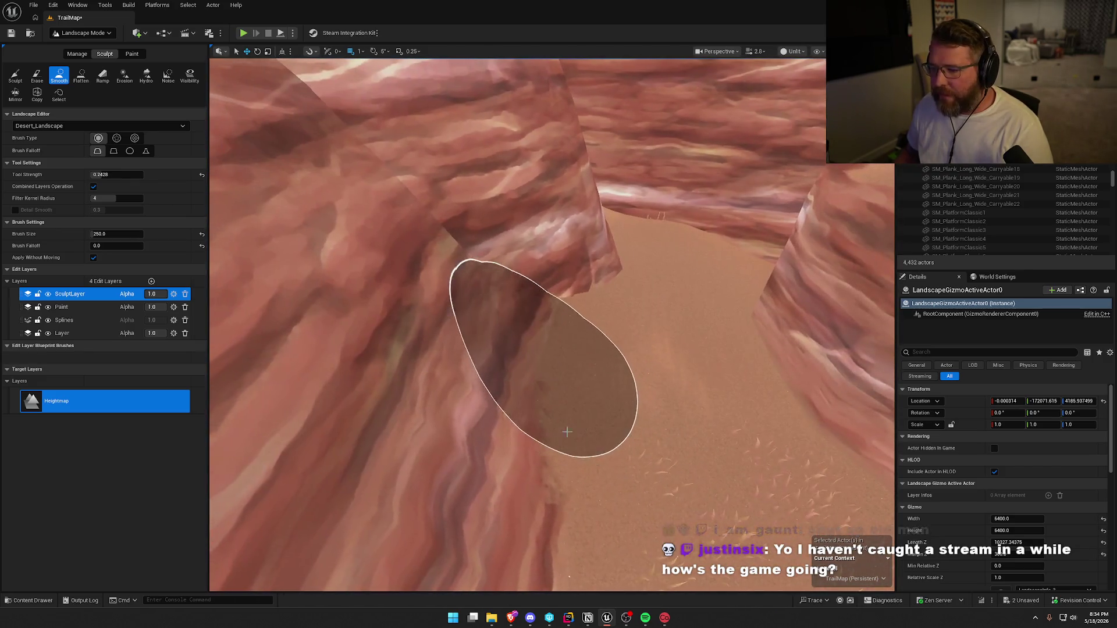
{"action": "mouse_move", "coordinate": [567, 431]}
{"action": "left_mouse_down"}
{"action": "mouse_move", "coordinate": [586, 474]}
{"action": "mouse_move", "coordinate": [588, 324]}
{"action": "mouse_move", "coordinate": [603, 286]}
{"action": "mouse_move", "coordinate": [633, 276]}
{"action": "left_mouse_up"}
{"action": "scroll", "coordinate": [633, 277], "scroll_direction": "down", "scroll_amount": 3}
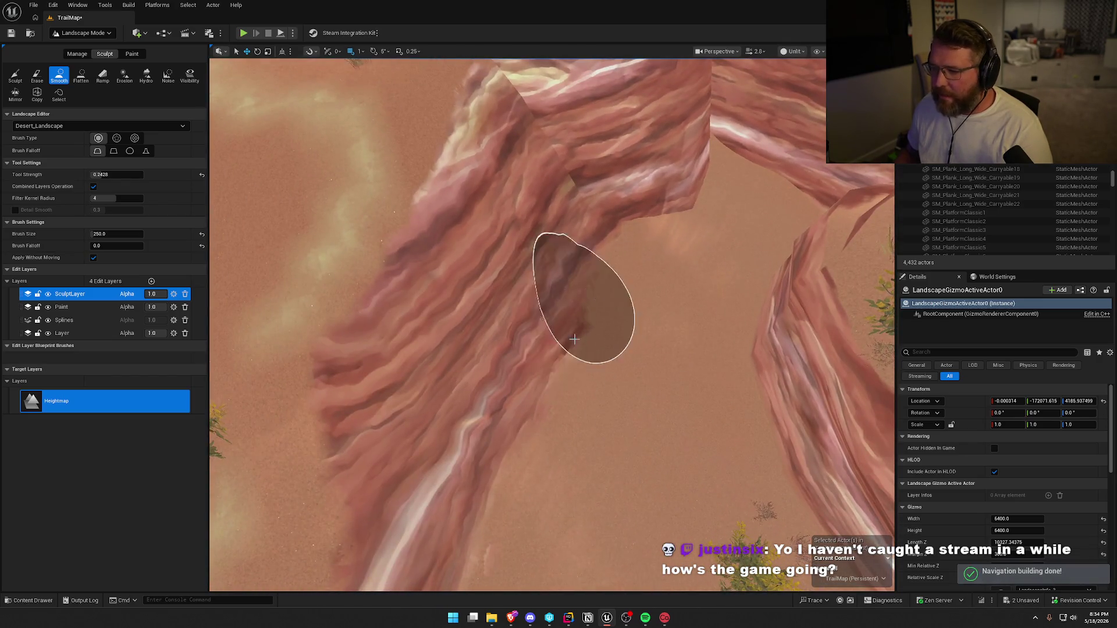
{"action": "left_click_drag", "start_coordinate": [662, 273], "coordinate": [647, 274]}
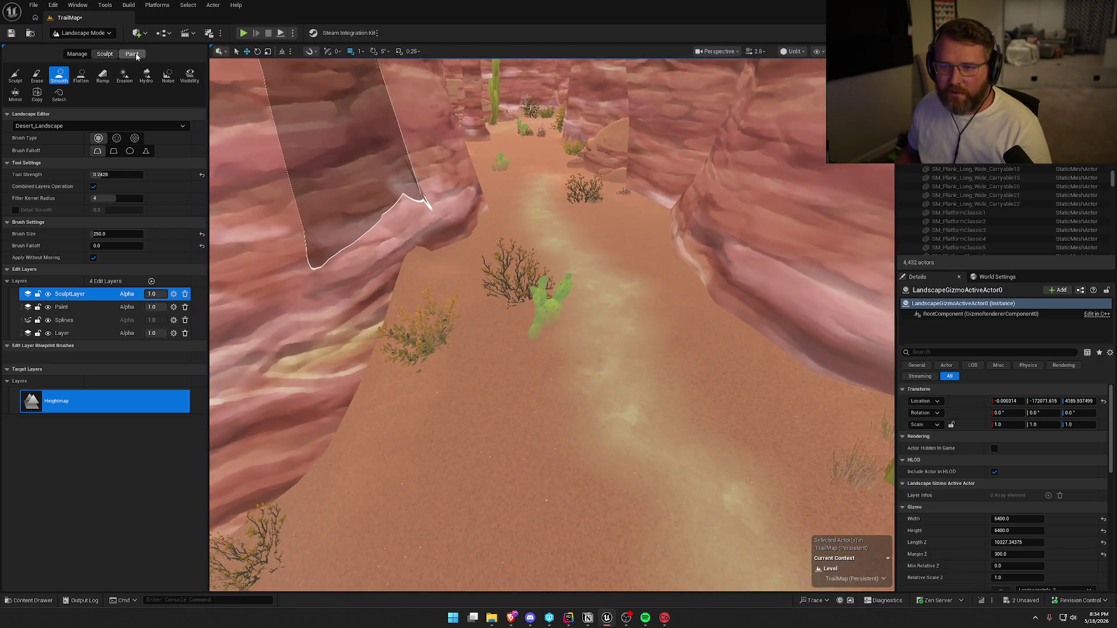
- Switch from Foliage to Selection Mode and fly along the smoothed canyon trail past the cacti
{"action": "left_click", "coordinate": [82, 33]}
{"action": "left_click", "coordinate": [80, 66]}
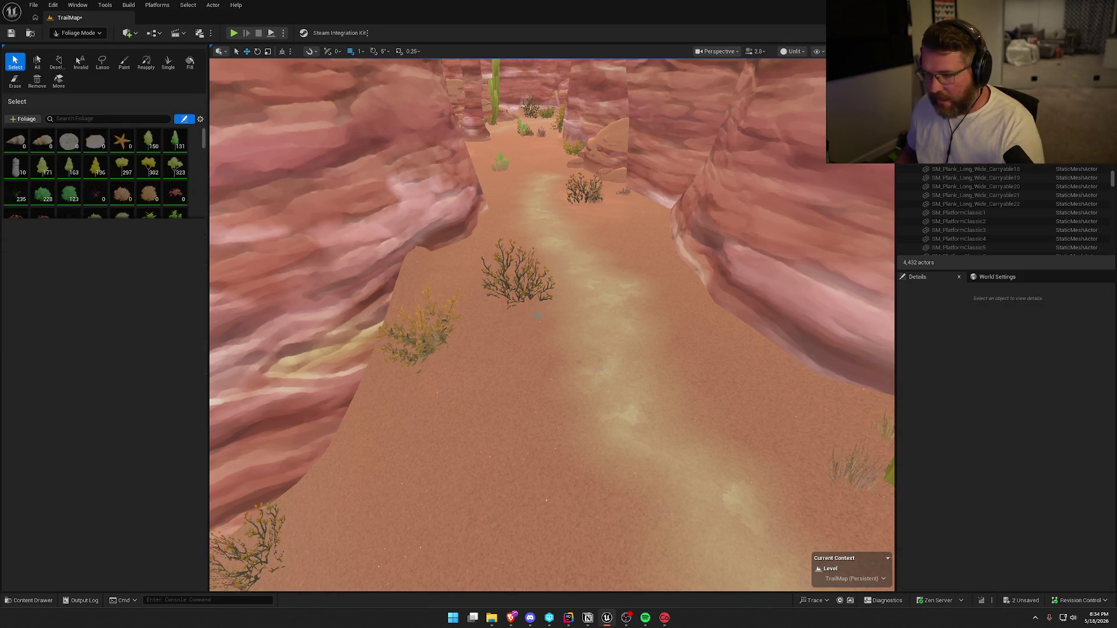
{"action": "left_click", "coordinate": [78, 33]}
{"action": "left_click", "coordinate": [75, 47]}
{"action": "mouse_move", "coordinate": [475, 318]}
{"action": "left_mouse_down"}
{"action": "mouse_move", "coordinate": [439, 312]}
{"action": "mouse_move", "coordinate": [477, 318]}
{"action": "left_mouse_up"}
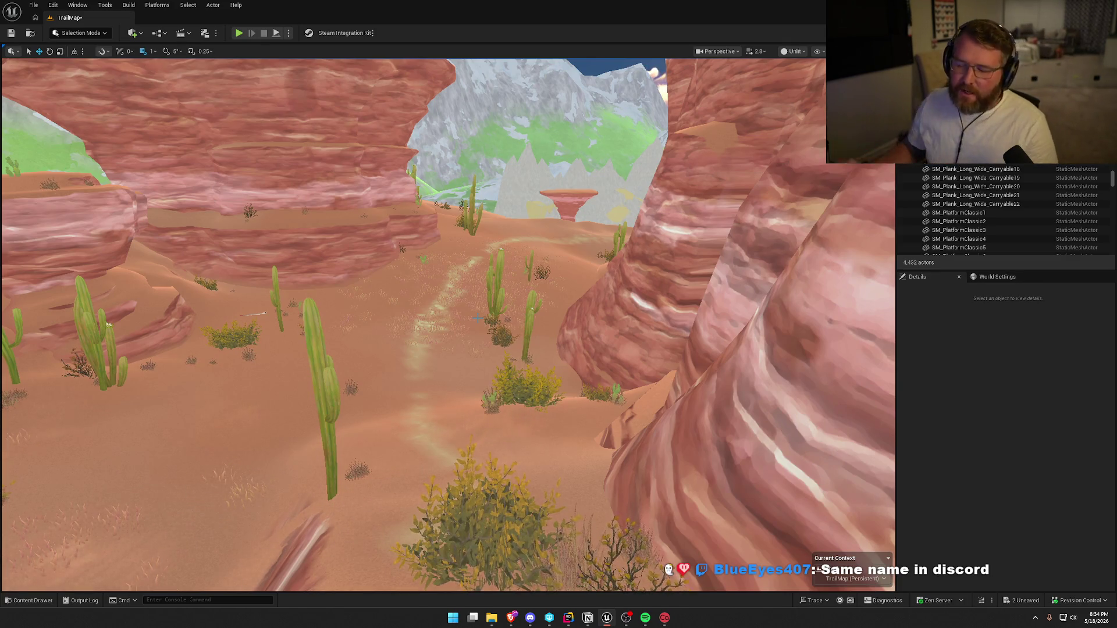
{"action": "mouse_move", "coordinate": [457, 304]}
{"action": "left_mouse_down"}
{"action": "mouse_move", "coordinate": [407, 308]}
{"action": "mouse_move", "coordinate": [465, 296]}
{"action": "mouse_move", "coordinate": [454, 227]}
{"action": "mouse_move", "coordinate": [431, 230]}
{"action": "mouse_move", "coordinate": [488, 244]}
{"action": "mouse_move", "coordinate": [425, 235]}
{"action": "mouse_move", "coordinate": [448, 264]}
{"action": "mouse_move", "coordinate": [436, 233]}
{"action": "mouse_move", "coordinate": [459, 244]}
{"action": "left_mouse_up"}
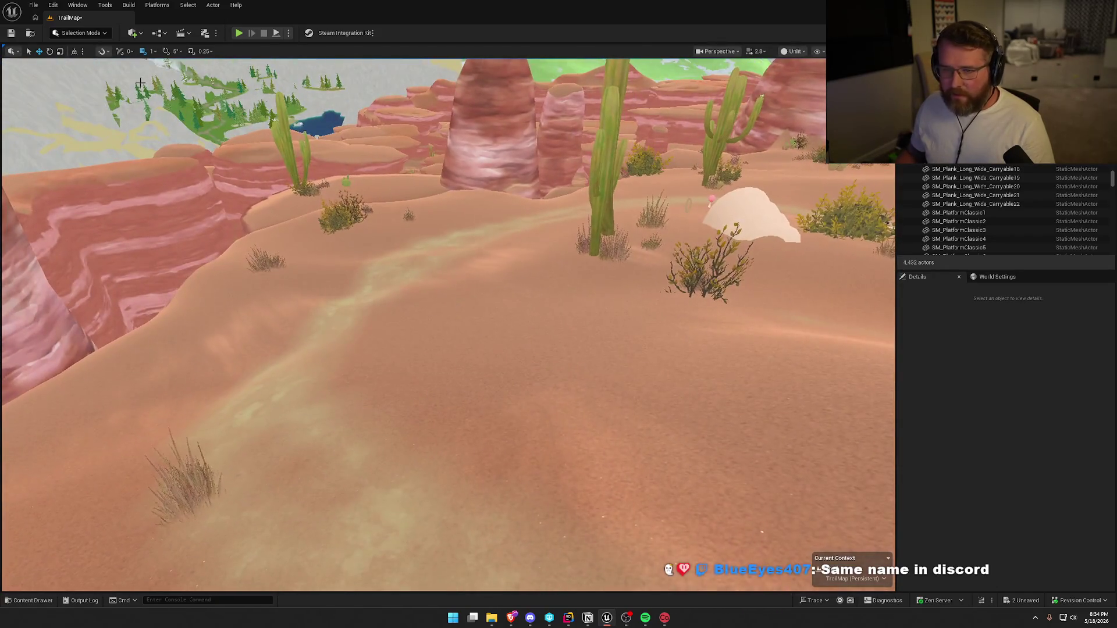
- Return to Landscape mode and smooth the rough sand along the canyon edge
{"action": "left_click", "coordinate": [80, 33]}
{"action": "left_click", "coordinate": [75, 57]}
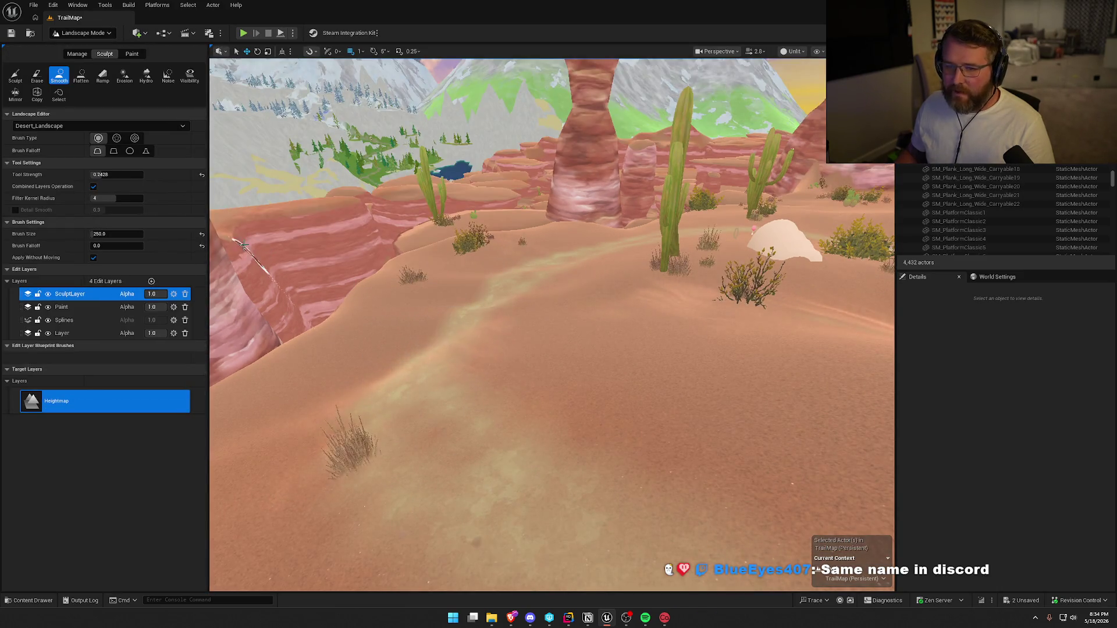
{"action": "scroll", "coordinate": [523, 361], "scroll_direction": "up", "scroll_amount": 5}
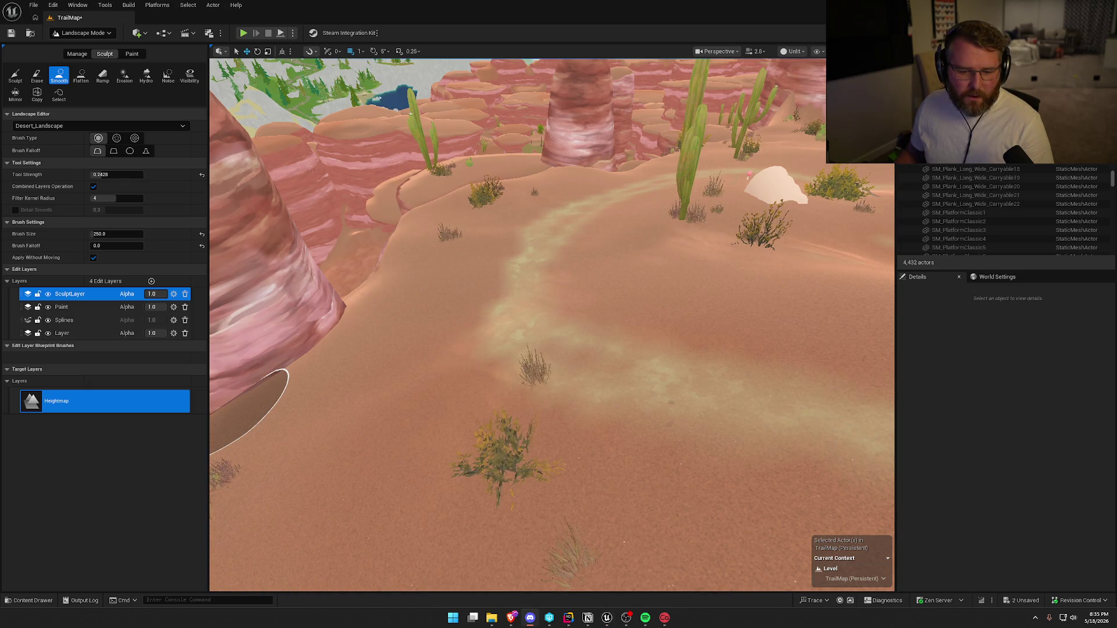
{"action": "left_click_drag", "start_coordinate": [578, 361], "coordinate": [511, 270]}
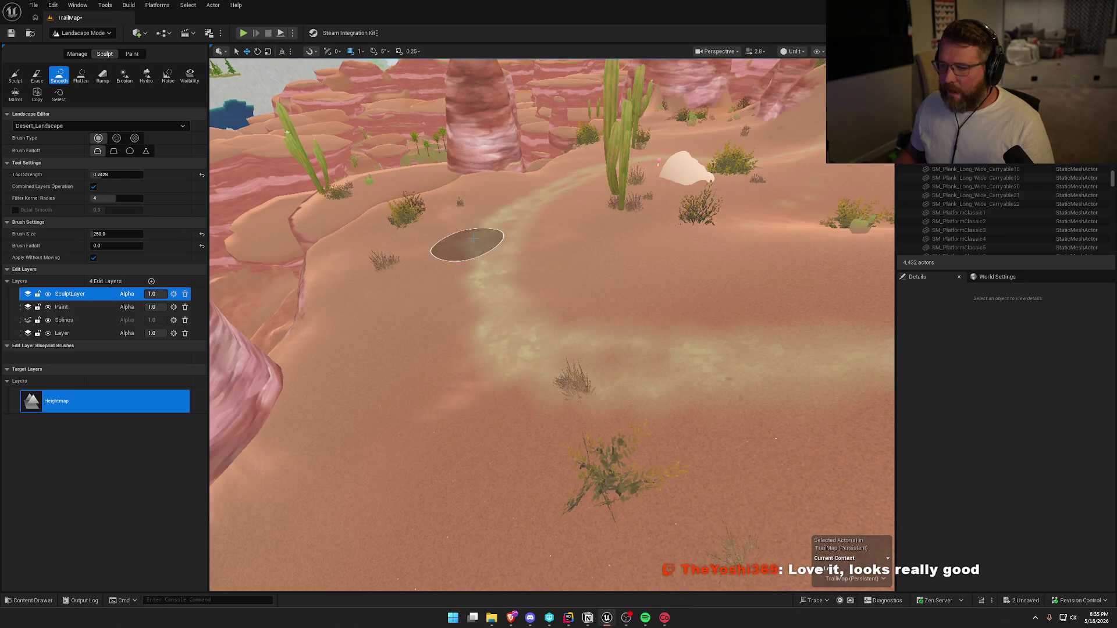
{"action": "mouse_move", "coordinate": [540, 224]}
{"action": "left_mouse_down"}
{"action": "mouse_move", "coordinate": [541, 122]}
{"action": "mouse_move", "coordinate": [576, 64]}
{"action": "mouse_move", "coordinate": [564, 58]}
{"action": "mouse_move", "coordinate": [538, 76]}
{"action": "mouse_move", "coordinate": [538, 64]}
{"action": "mouse_move", "coordinate": [549, 72]}
{"action": "mouse_move", "coordinate": [568, 205]}
{"action": "left_mouse_up"}
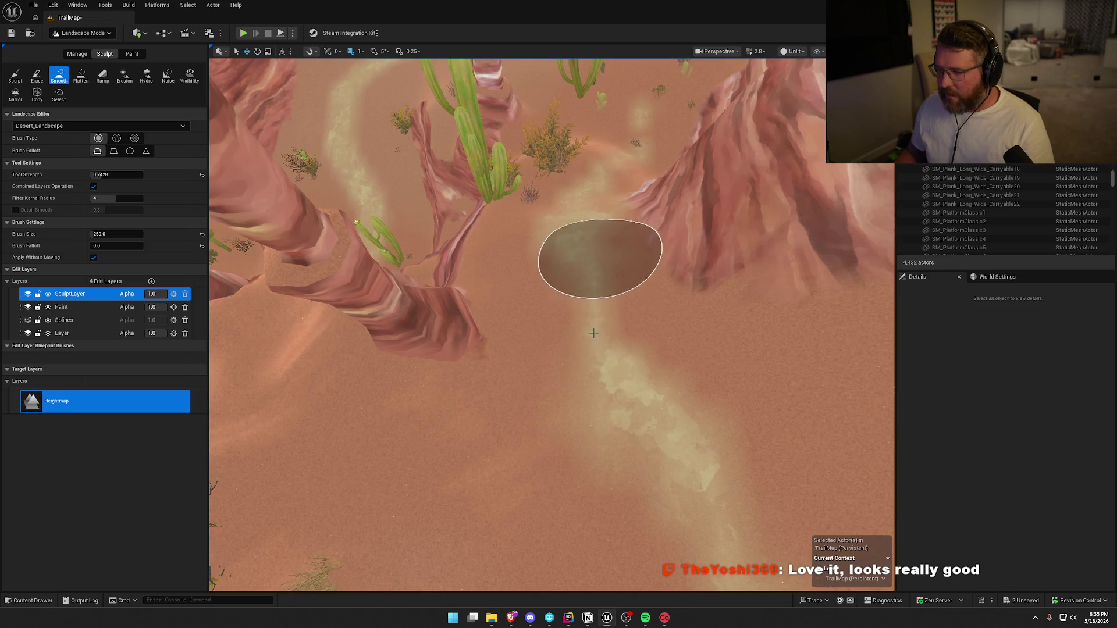
{"action": "mouse_move", "coordinate": [581, 423]}
{"action": "left_mouse_down"}
{"action": "mouse_move", "coordinate": [326, 320]}
{"action": "mouse_move", "coordinate": [442, 288]}
{"action": "mouse_move", "coordinate": [651, 348]}
{"action": "mouse_move", "coordinate": [607, 331]}
{"action": "left_mouse_up"}
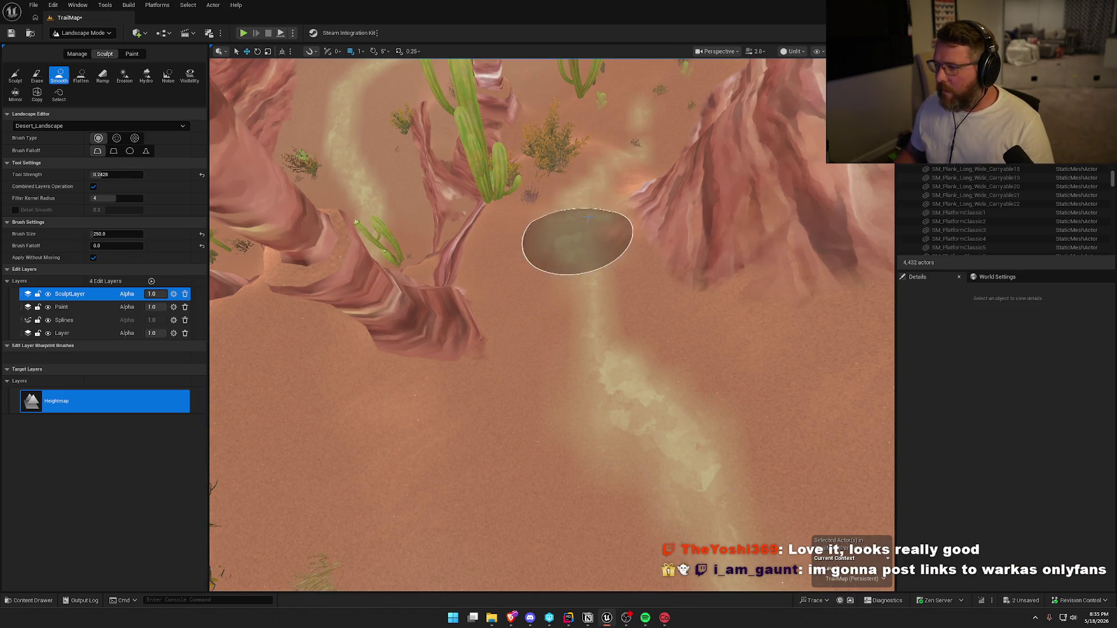
{"action": "scroll", "coordinate": [587, 154], "scroll_direction": "up", "scroll_amount": 10}
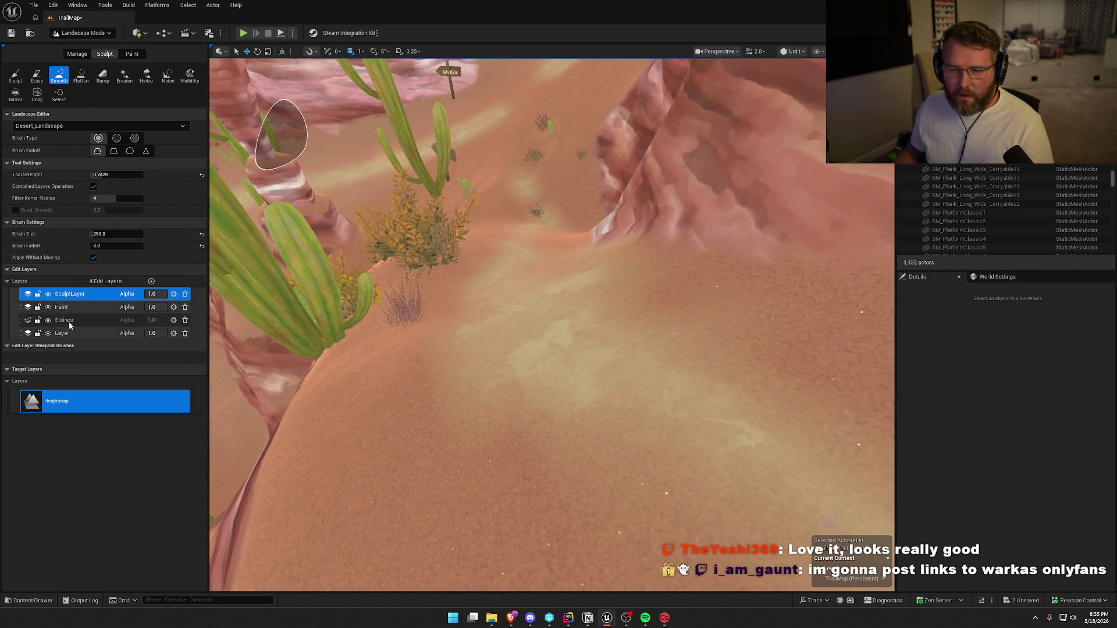
- Toggle the edit layer to Layer and back to SculptLayer, then fly down the canyon trail
{"action": "left_click", "coordinate": [63, 332]}
{"action": "scroll", "coordinate": [581, 378], "scroll_direction": "down", "scroll_amount": 5}
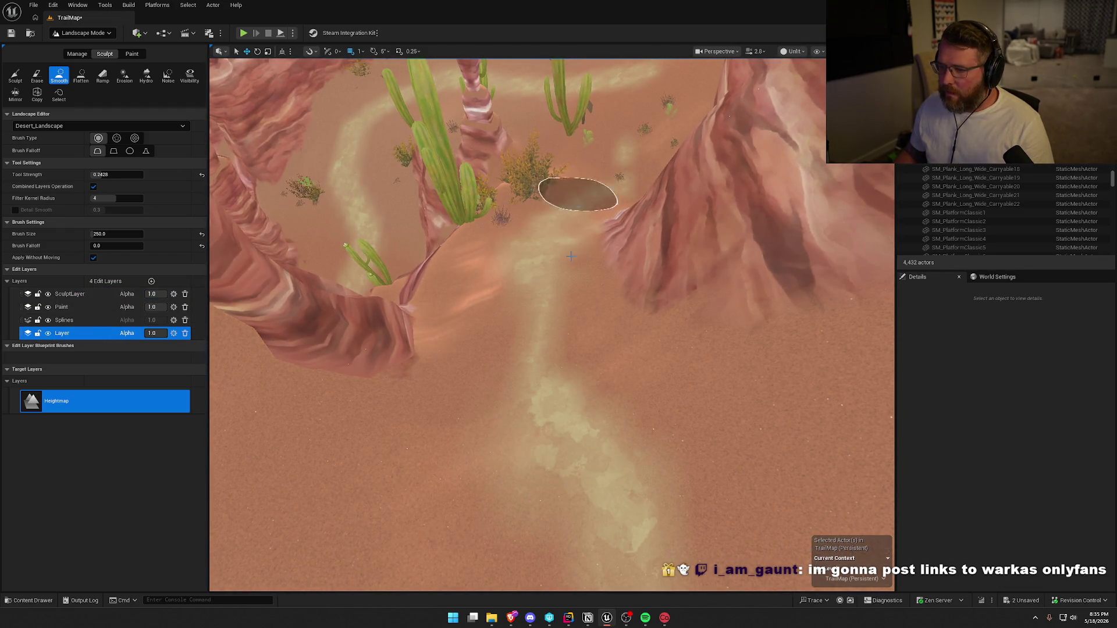
{"action": "left_click", "coordinate": [68, 294]}
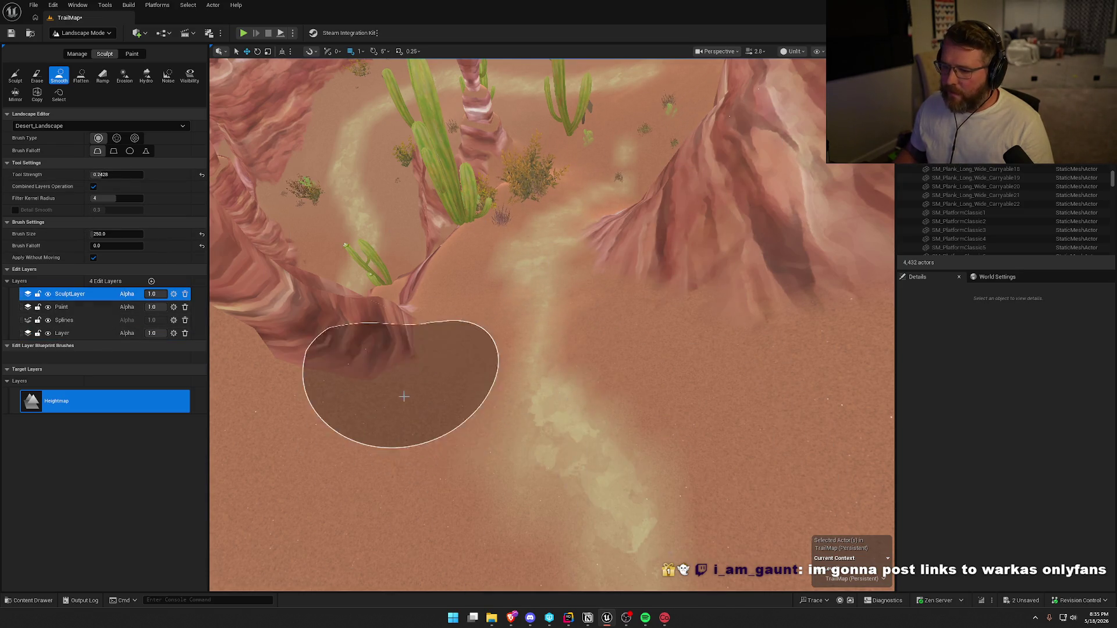
{"action": "key", "text": "w"}
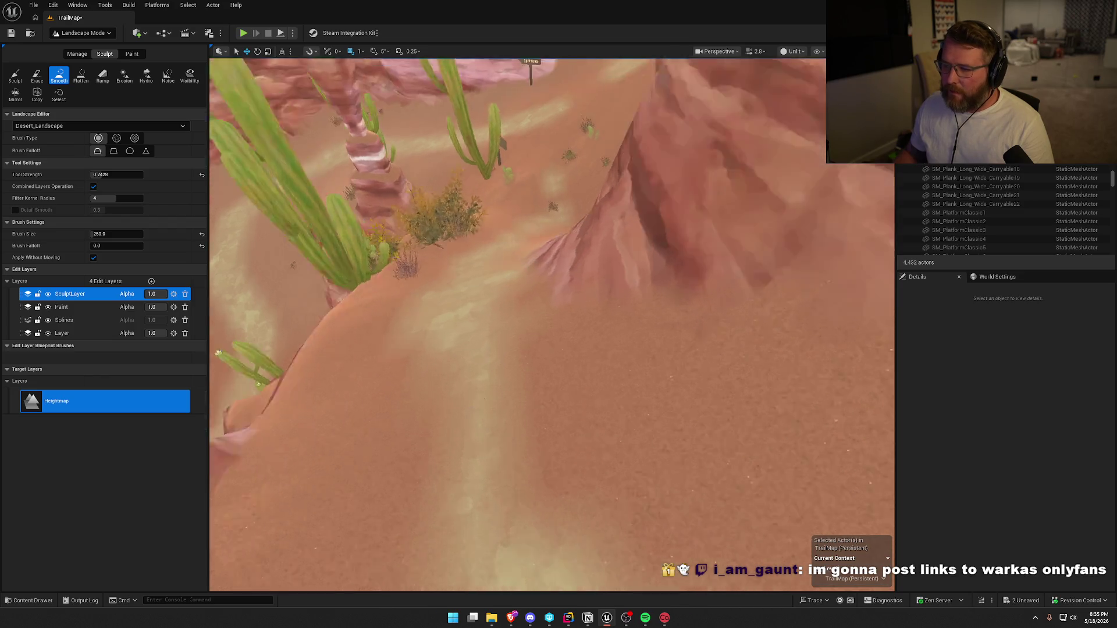
{"action": "key", "text": "w"}
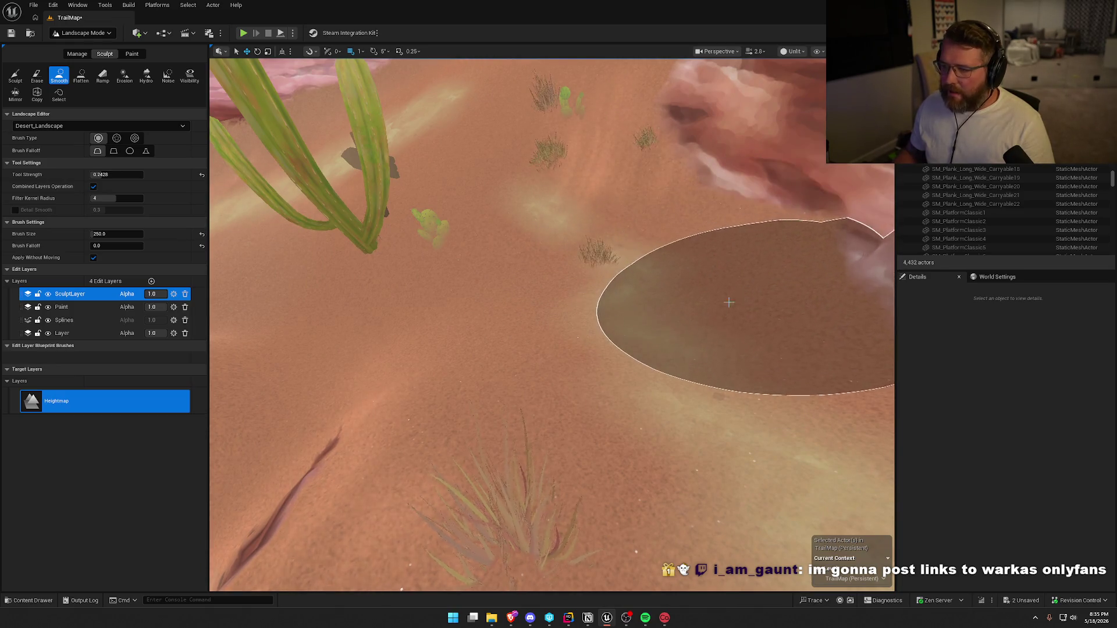
{"action": "key", "text": "w"}
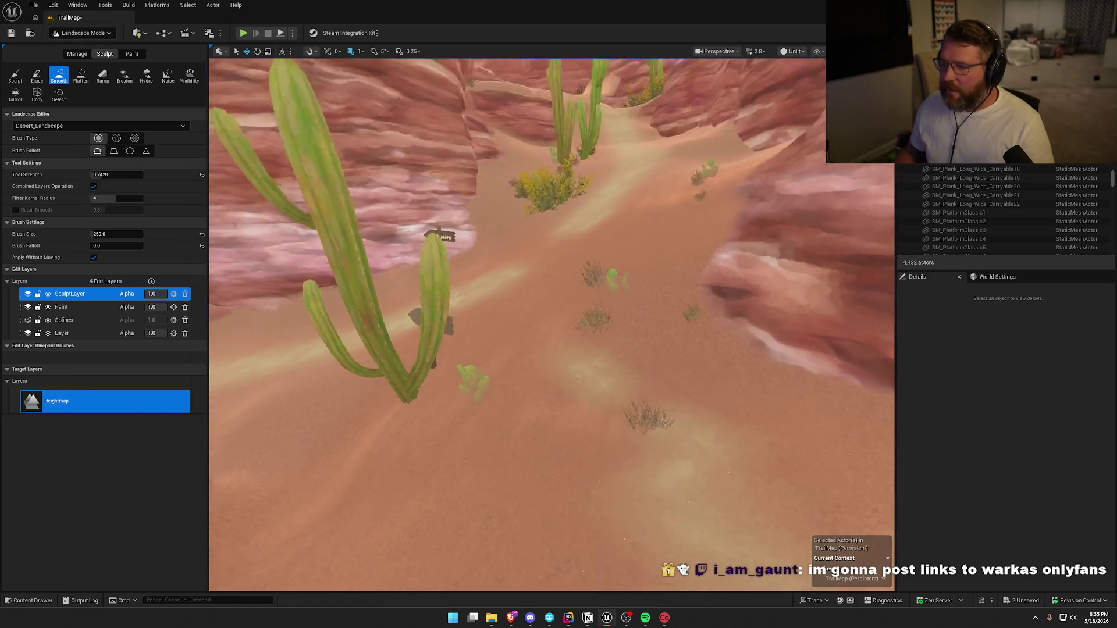
{"action": "key", "text": "w"}
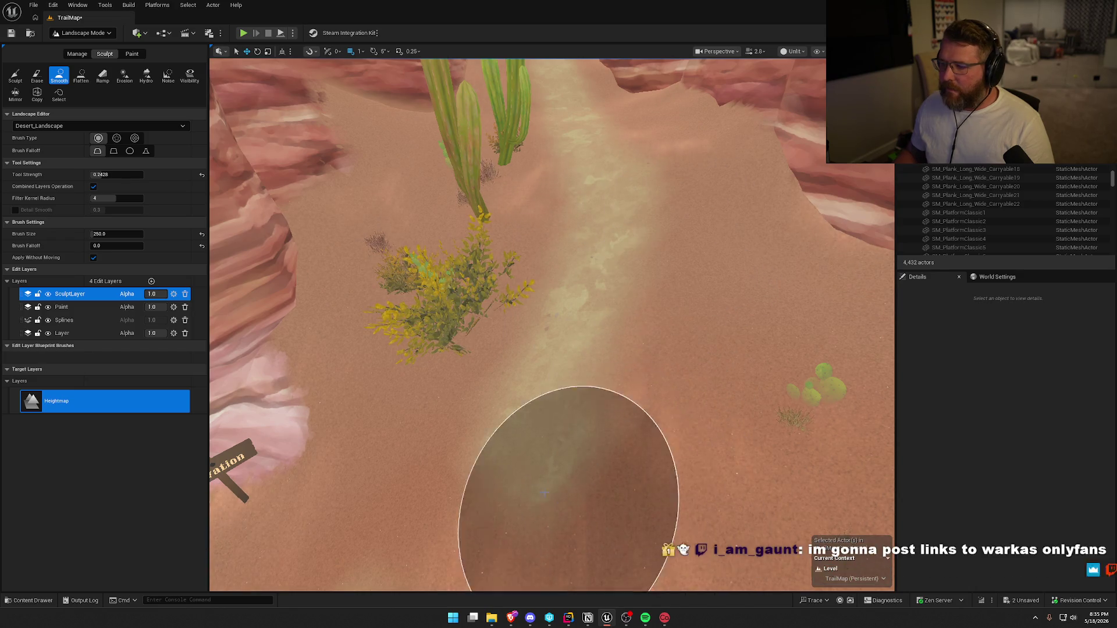
{"action": "key", "text": "s"}
{"action": "key", "text": "w"}
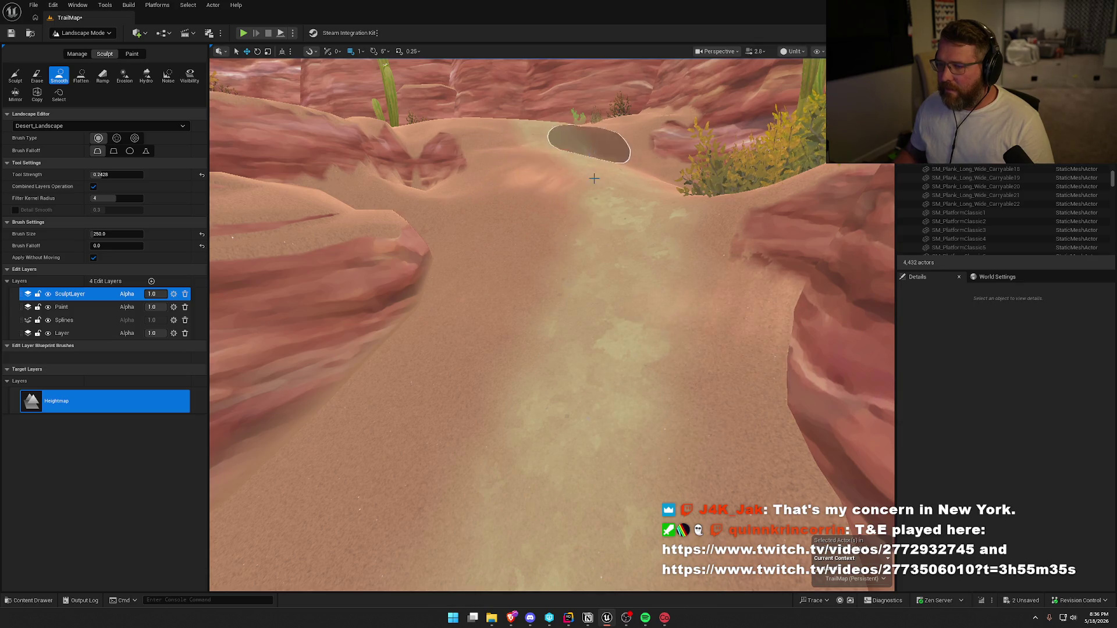
- Smooth the sandy path farther along the canyon, past the cacti toward the red cliffs
{"action": "left_click_drag", "start_coordinate": [650, 365], "coordinate": [631, 426]}
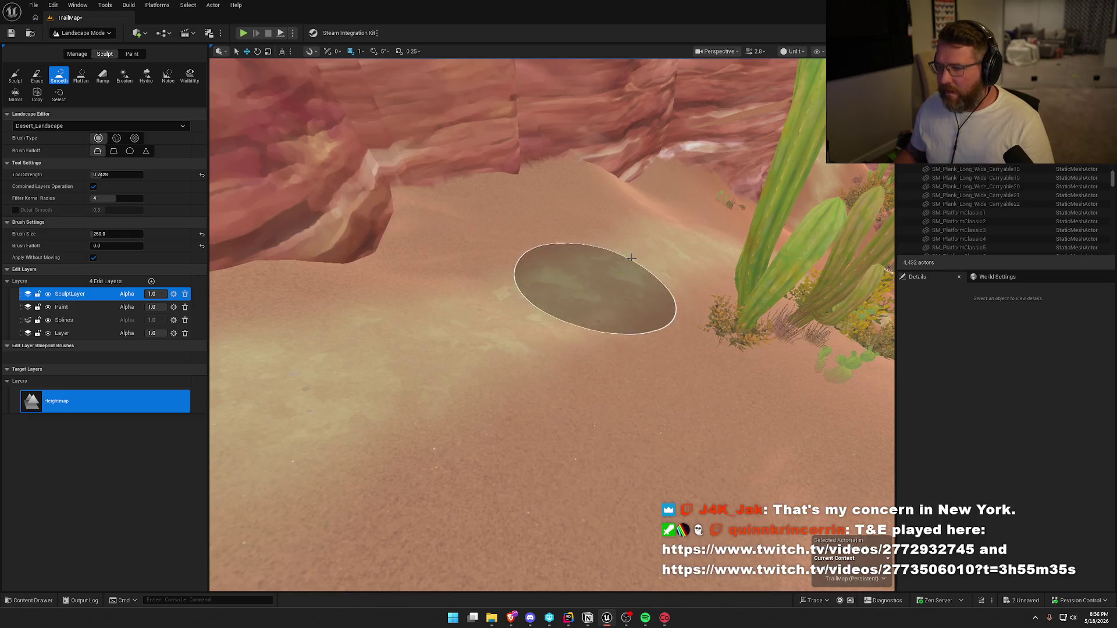
{"action": "mouse_move", "coordinate": [568, 277]}
{"action": "left_mouse_down"}
{"action": "mouse_move", "coordinate": [618, 300]}
{"action": "mouse_move", "coordinate": [651, 263]}
{"action": "mouse_move", "coordinate": [645, 255]}
{"action": "left_mouse_up"}
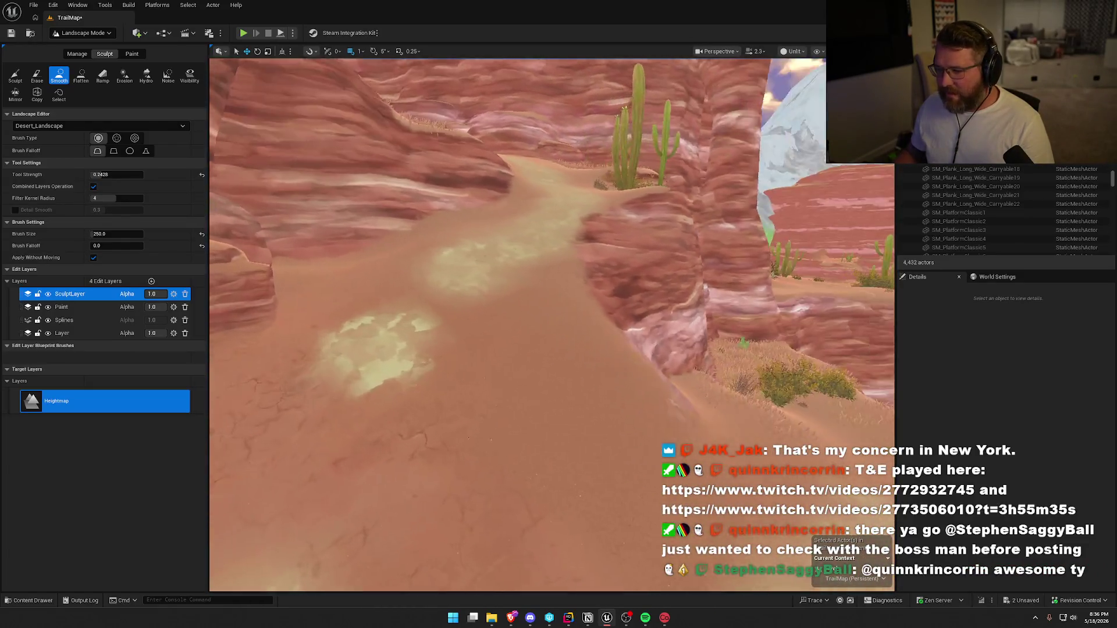
{"action": "key", "text": "w"}
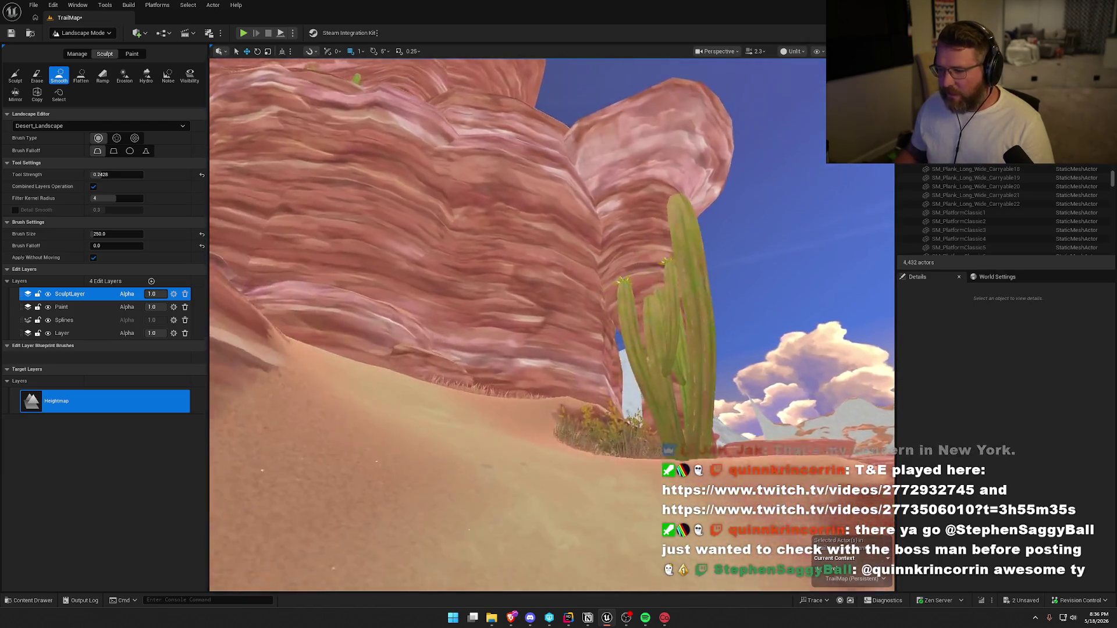
{"action": "key", "text": "w"}
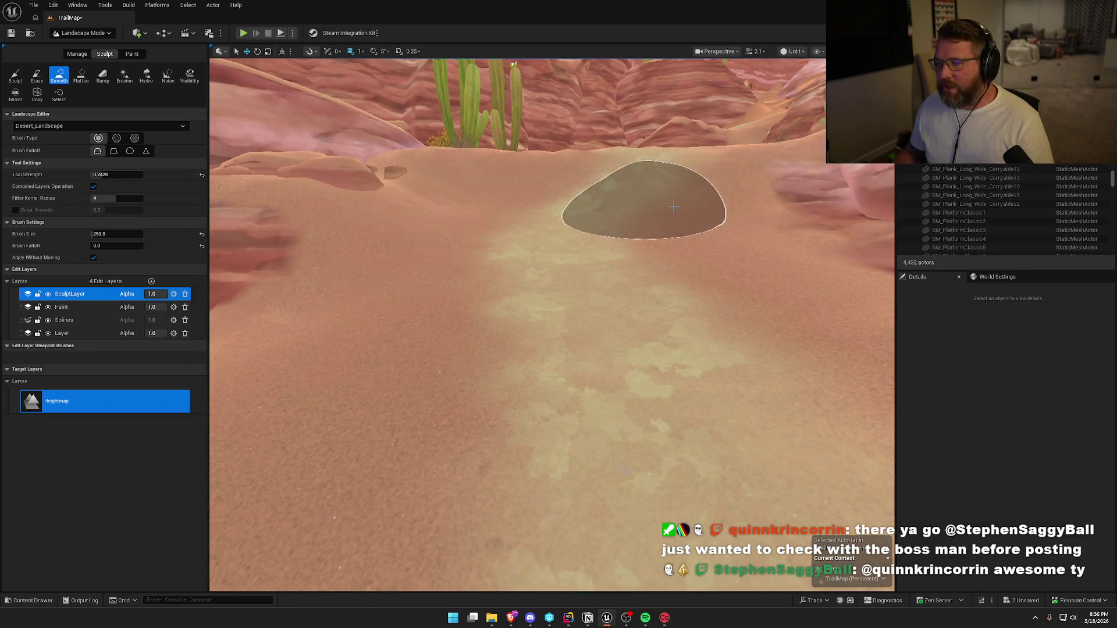
{"action": "left_click_drag", "start_coordinate": [650, 208], "coordinate": [542, 389]}
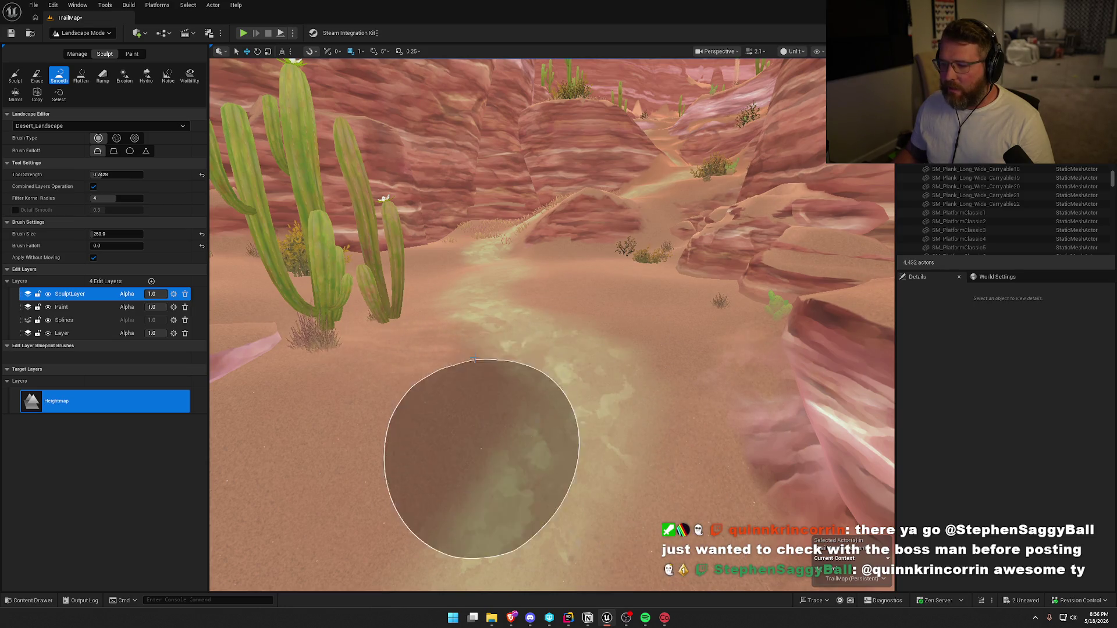
{"action": "mouse_move", "coordinate": [575, 370]}
{"action": "left_mouse_down"}
{"action": "mouse_move", "coordinate": [580, 451]}
{"action": "mouse_move", "coordinate": [567, 453]}
{"action": "mouse_move", "coordinate": [542, 309]}
{"action": "left_mouse_up"}
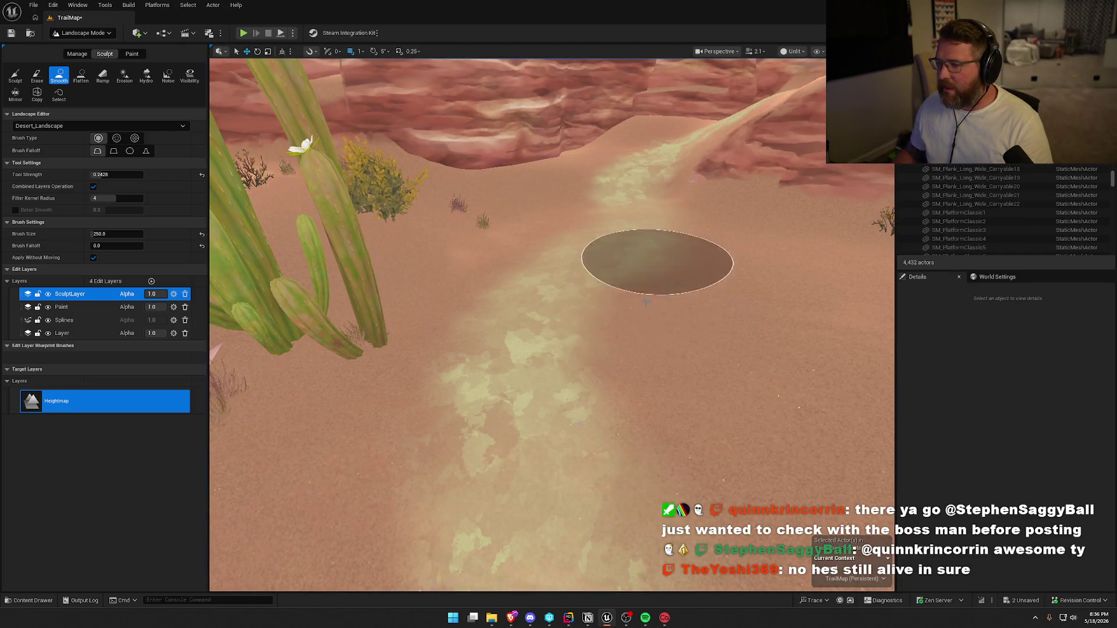
{"action": "left_click_drag", "start_coordinate": [528, 240], "coordinate": [513, 317]}
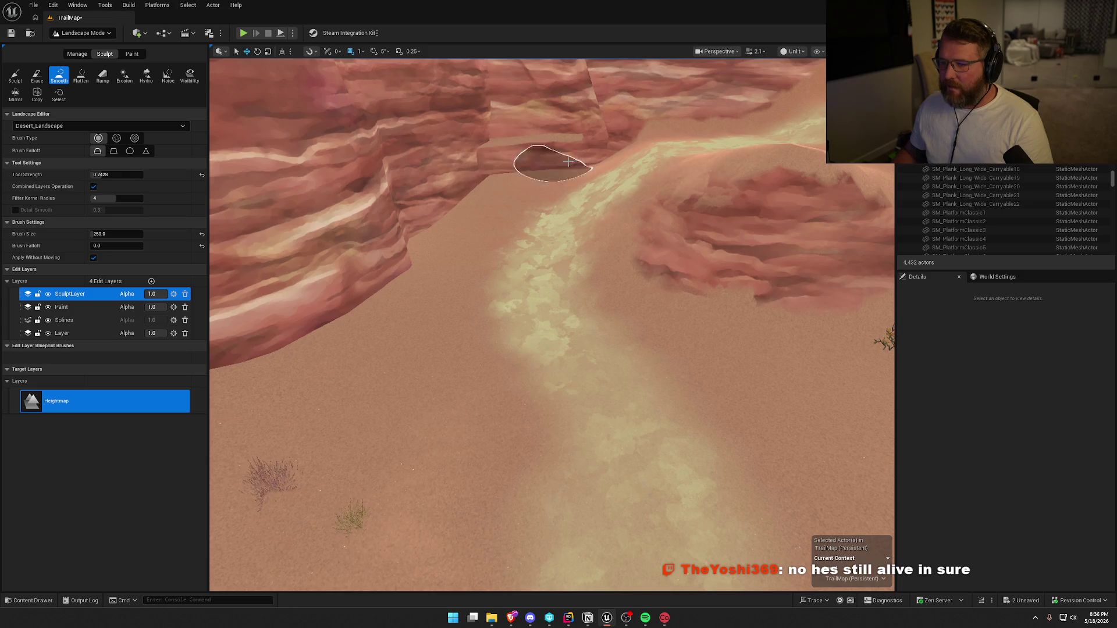
{"action": "key", "text": "w"}
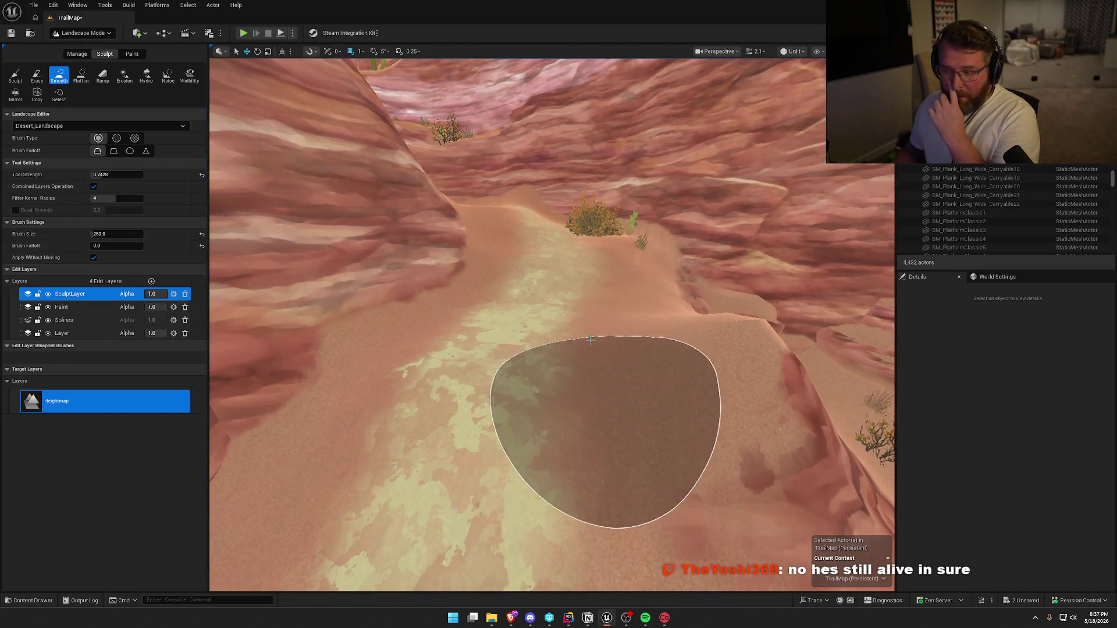
- Alternate top-down and ground-level views to smooth the winding path toward the cactus ridge
{"action": "key", "text": "w"}
{"action": "key", "text": "s"}
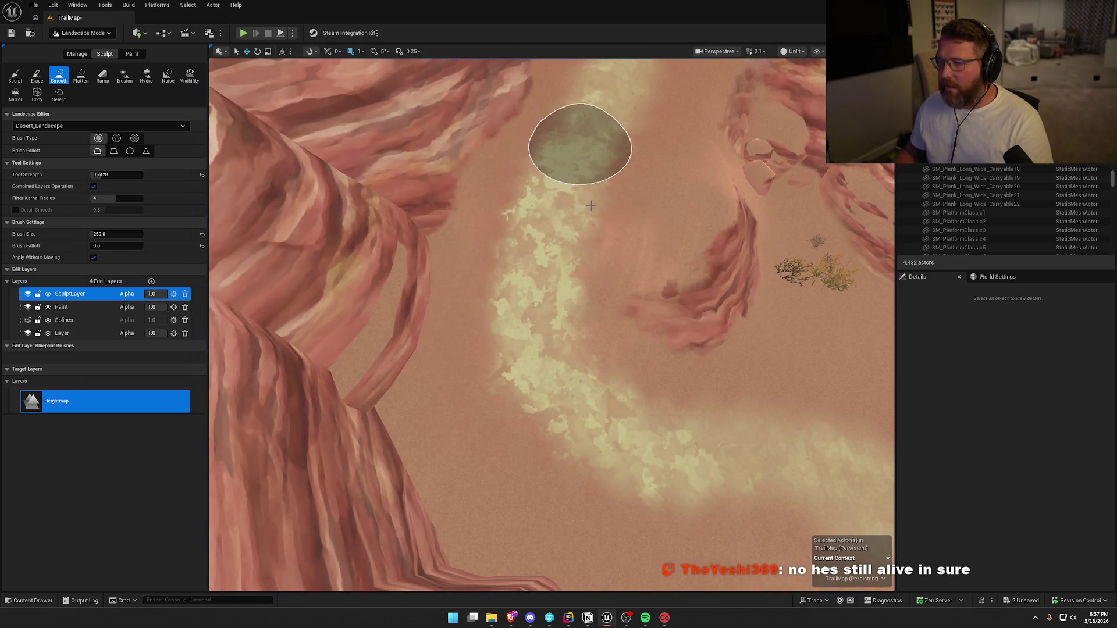
{"action": "key", "text": "w"}
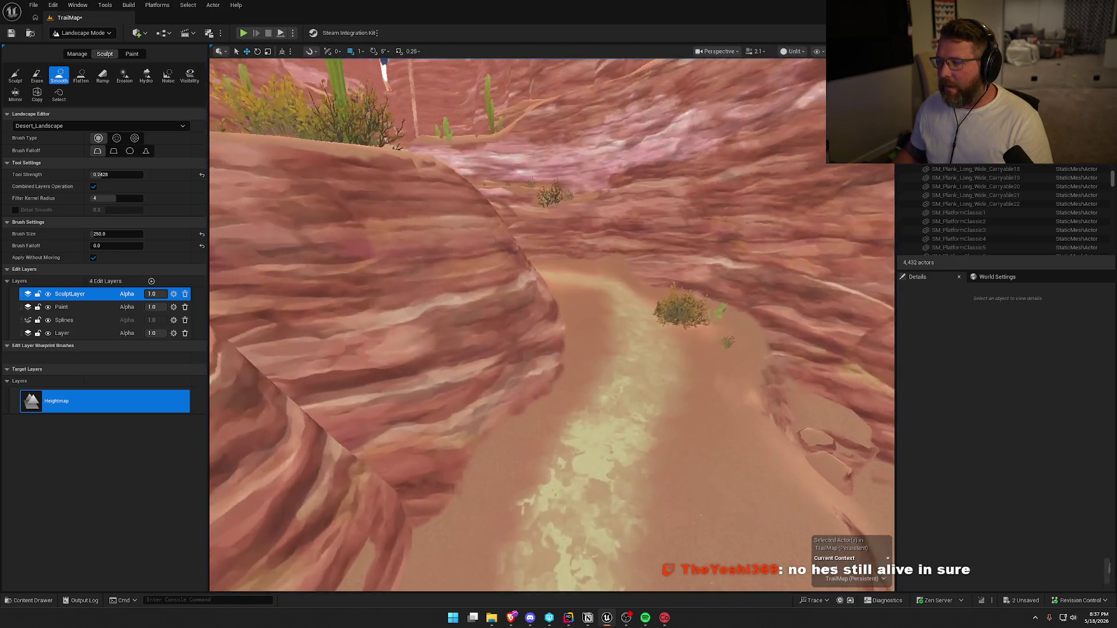
{"action": "key", "text": "s"}
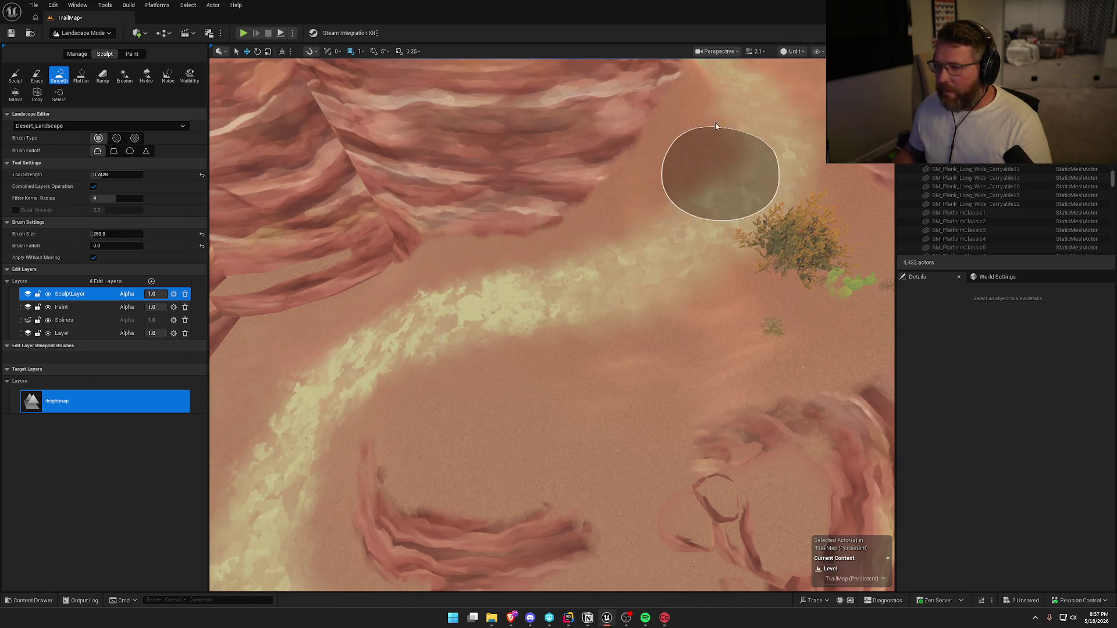
{"action": "key", "text": "w"}
{"action": "key", "text": "w"}
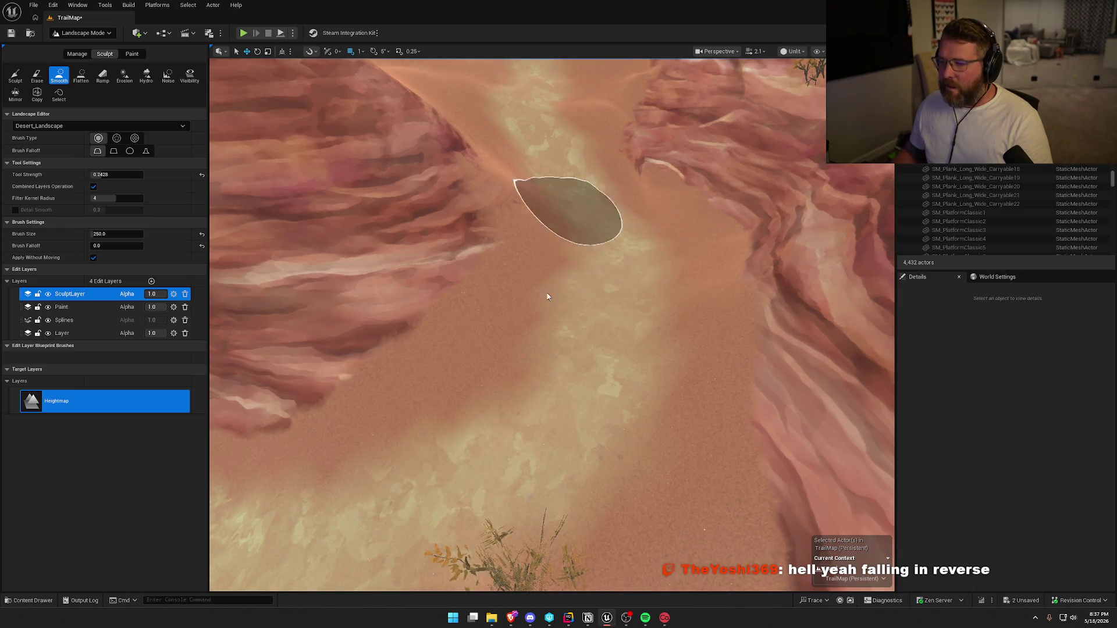
{"action": "mouse_move", "coordinate": [673, 239]}
{"action": "left_mouse_down"}
{"action": "mouse_move", "coordinate": [663, 210]}
{"action": "mouse_move", "coordinate": [638, 223]}
{"action": "left_mouse_up"}
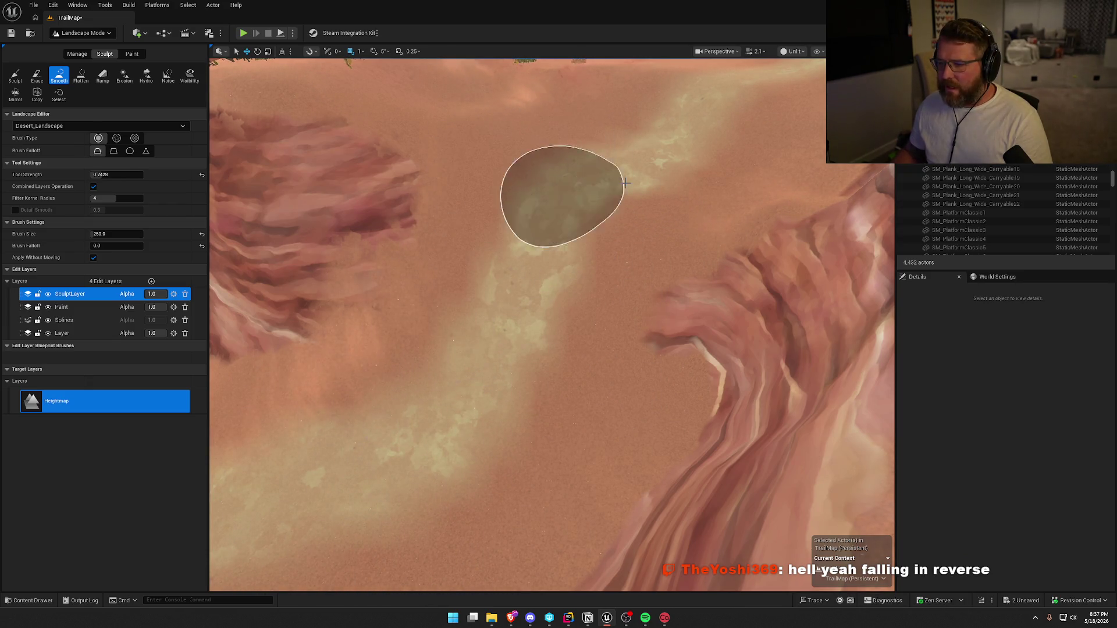
{"action": "left_click_drag", "start_coordinate": [553, 161], "coordinate": [579, 87]}
{"action": "left_click_drag", "start_coordinate": [593, 302], "coordinate": [593, 302]}
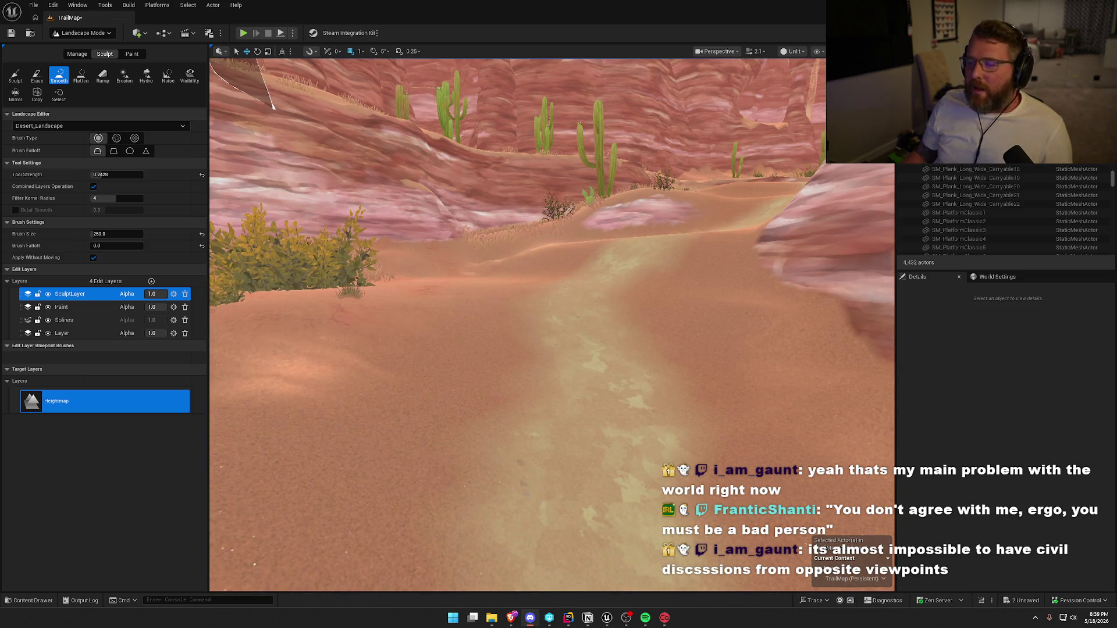
{"action": "scroll", "coordinate": [618, 362], "scroll_direction": "down", "scroll_amount": 3}
{"action": "scroll", "coordinate": [410, 332], "scroll_direction": "up", "scroll_amount": 5}
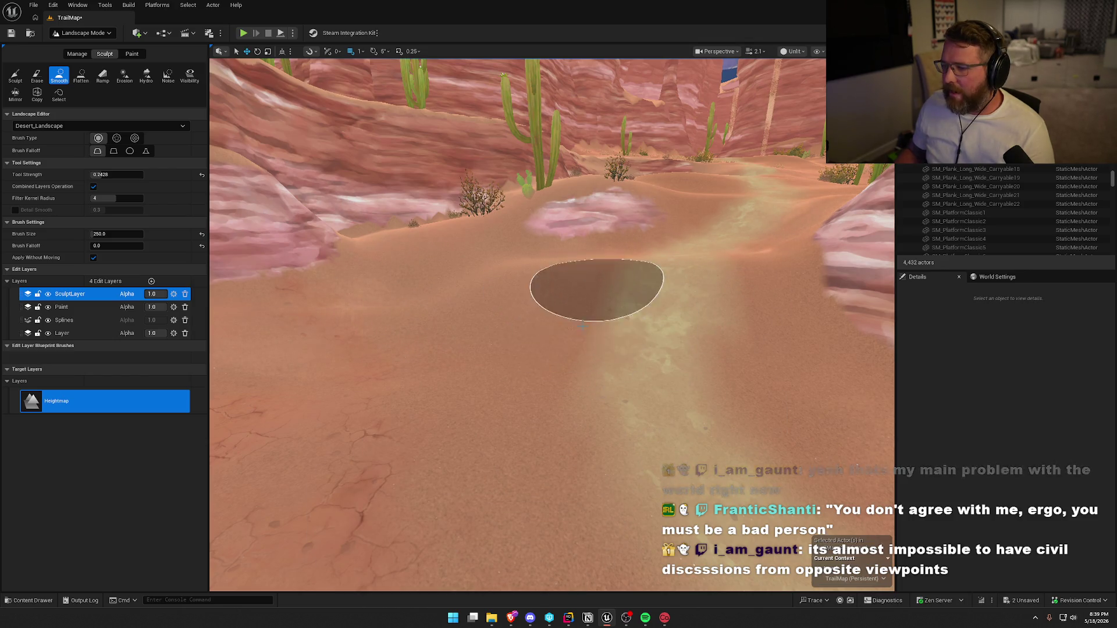
{"action": "scroll", "coordinate": [727, 273], "scroll_direction": "up", "scroll_amount": 5}
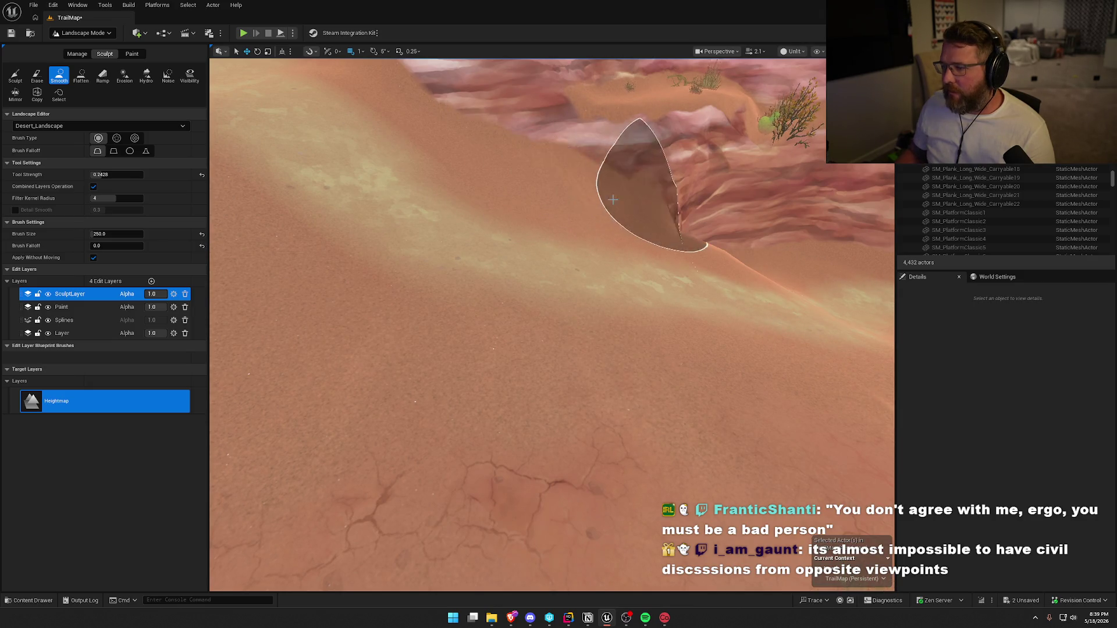
{"action": "scroll", "coordinate": [613, 199], "scroll_direction": "up", "scroll_amount": 5}
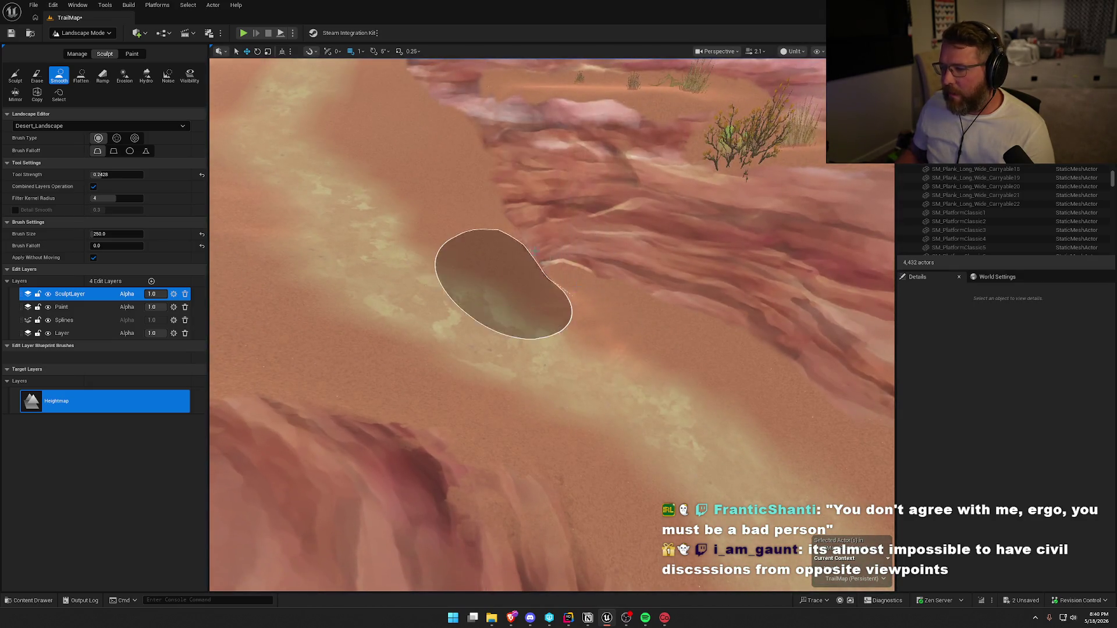
{"action": "left_click_drag", "start_coordinate": [529, 262], "coordinate": [528, 175]}
{"action": "left_click_drag", "start_coordinate": [558, 233], "coordinate": [559, 254]}
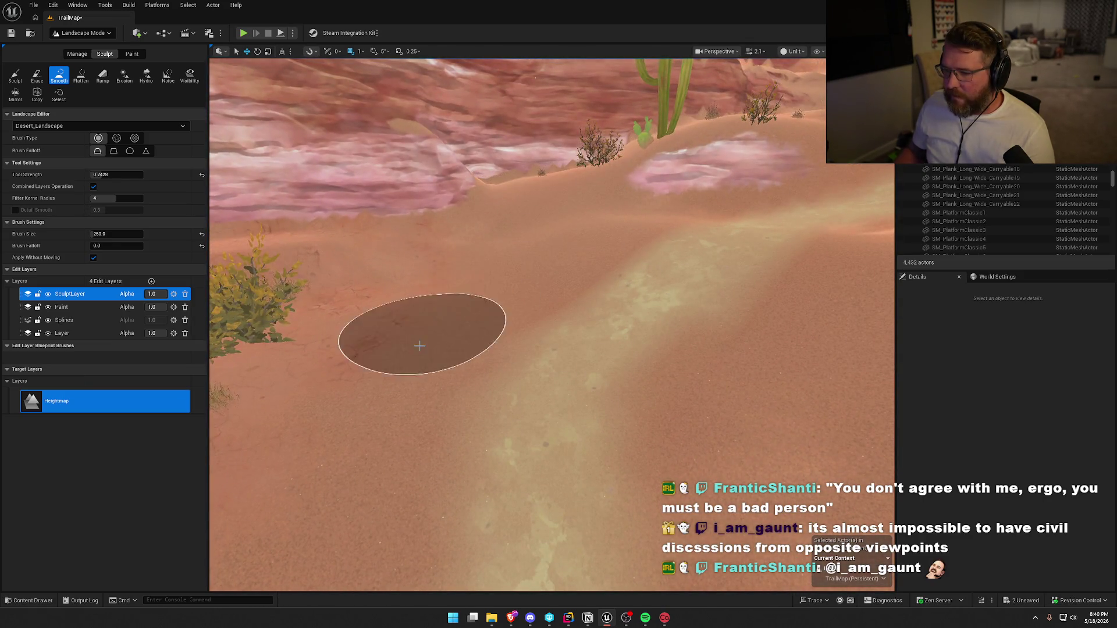
{"action": "left_click_drag", "start_coordinate": [574, 349], "coordinate": [556, 269]}
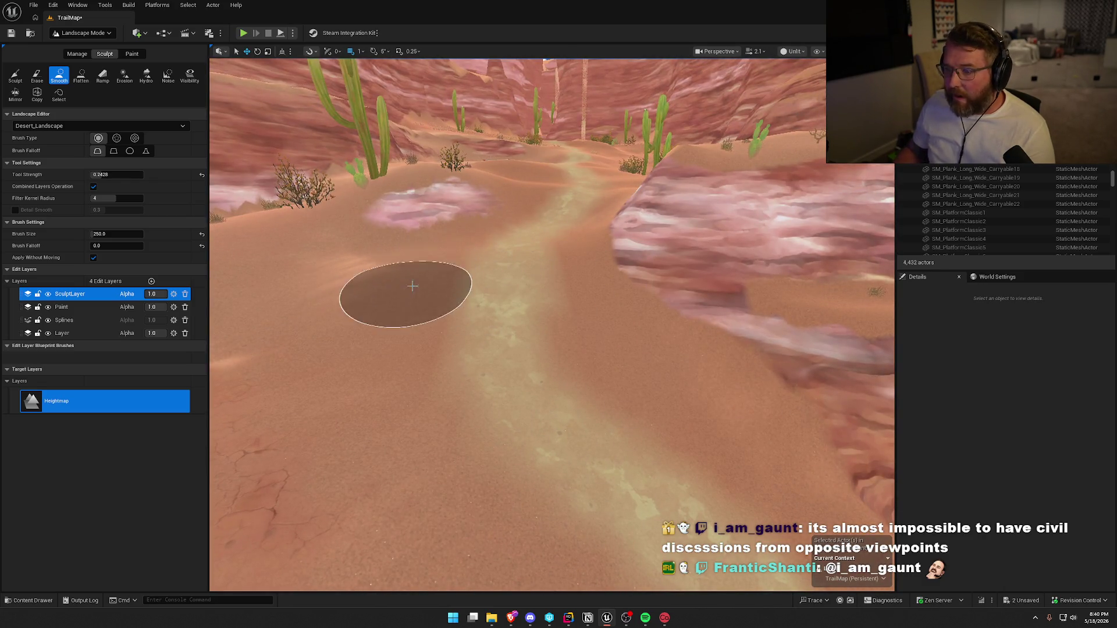
{"action": "left_click_drag", "start_coordinate": [546, 309], "coordinate": [542, 273]}
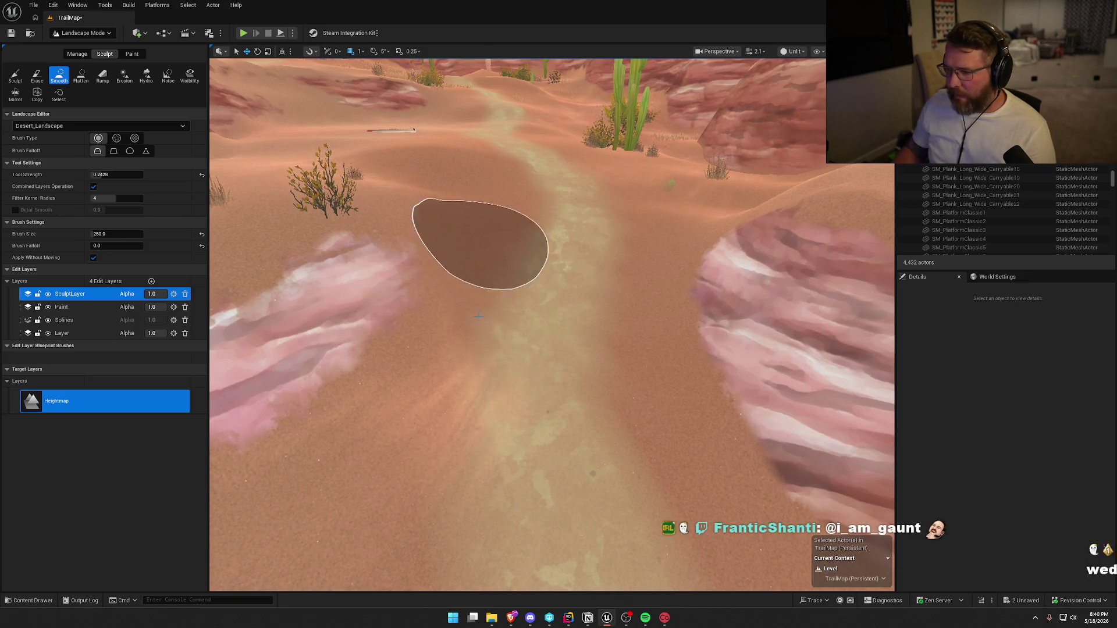
{"action": "mouse_move", "coordinate": [474, 473]}
{"action": "left_mouse_down"}
{"action": "mouse_move", "coordinate": [473, 500]}
{"action": "mouse_move", "coordinate": [474, 442]}
{"action": "mouse_move", "coordinate": [473, 501]}
{"action": "mouse_move", "coordinate": [510, 527]}
{"action": "left_mouse_up"}
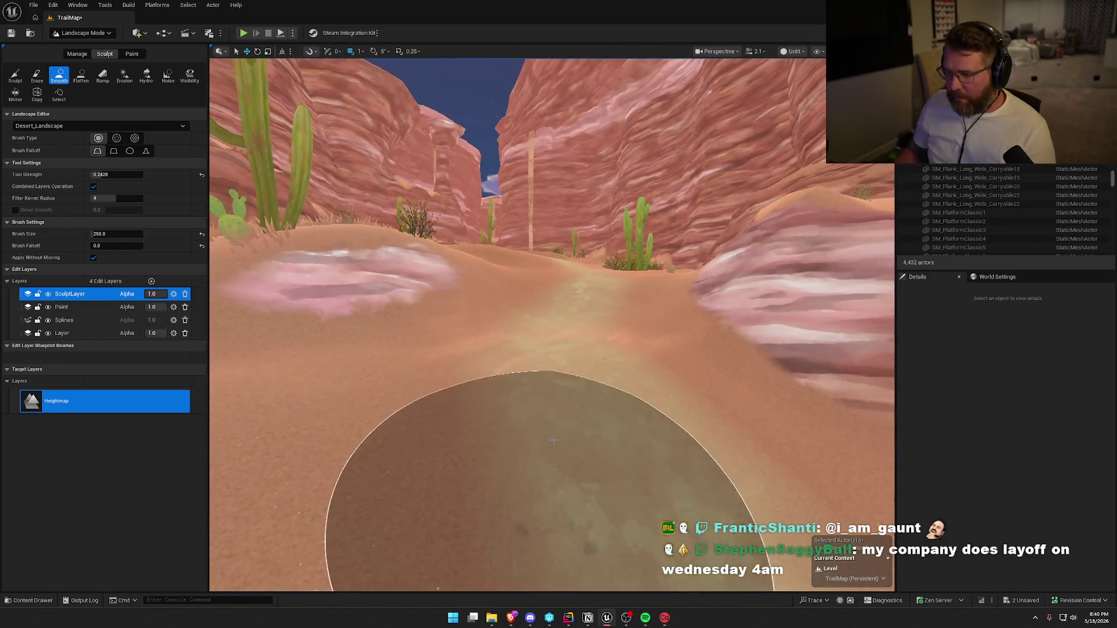
{"action": "mouse_move", "coordinate": [557, 442]}
{"action": "left_mouse_down"}
{"action": "mouse_move", "coordinate": [606, 449]}
{"action": "mouse_move", "coordinate": [605, 463]}
{"action": "left_mouse_up"}
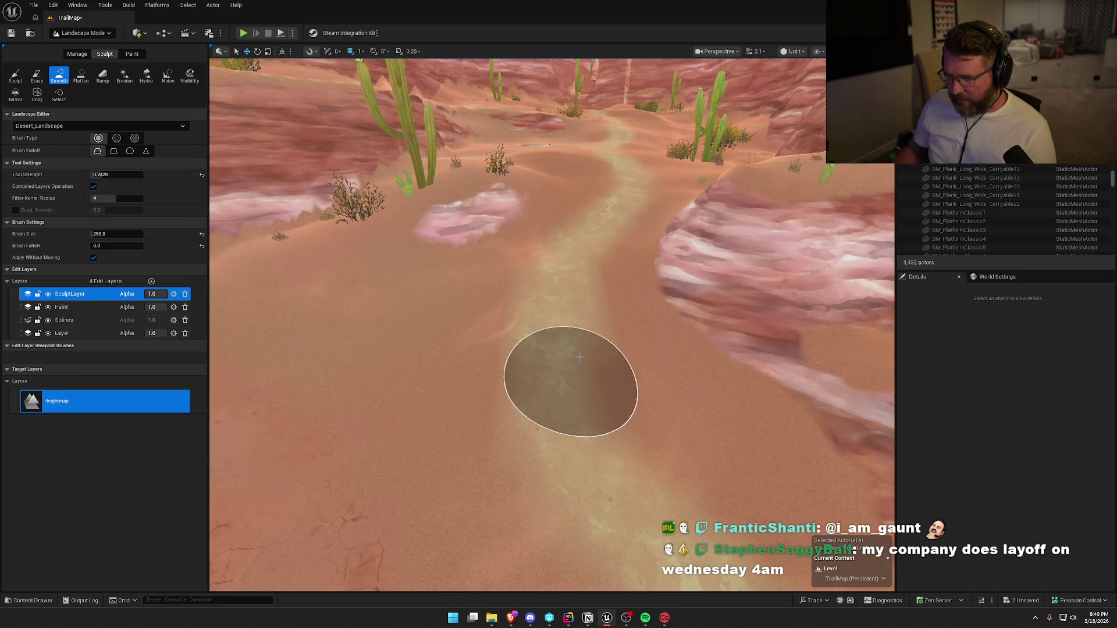
{"action": "mouse_move", "coordinate": [528, 330]}
{"action": "left_mouse_down"}
{"action": "mouse_move", "coordinate": [474, 331]}
{"action": "mouse_move", "coordinate": [570, 429]}
{"action": "left_mouse_up"}
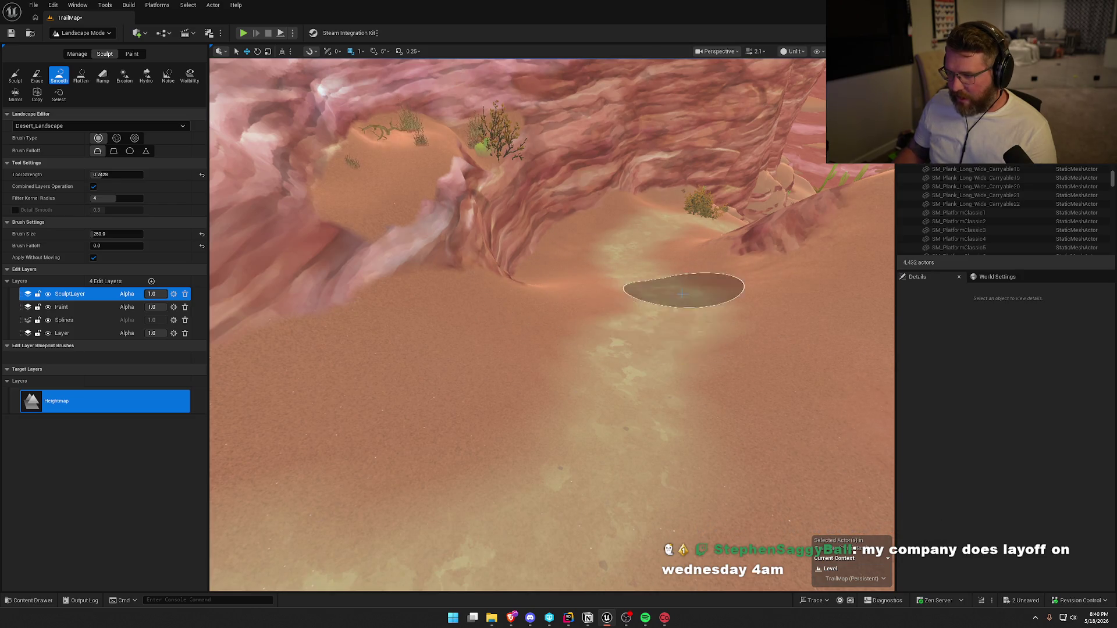
{"action": "mouse_move", "coordinate": [720, 421]}
{"action": "left_mouse_down"}
{"action": "mouse_move", "coordinate": [681, 328]}
{"action": "mouse_move", "coordinate": [709, 416]}
{"action": "left_mouse_up"}
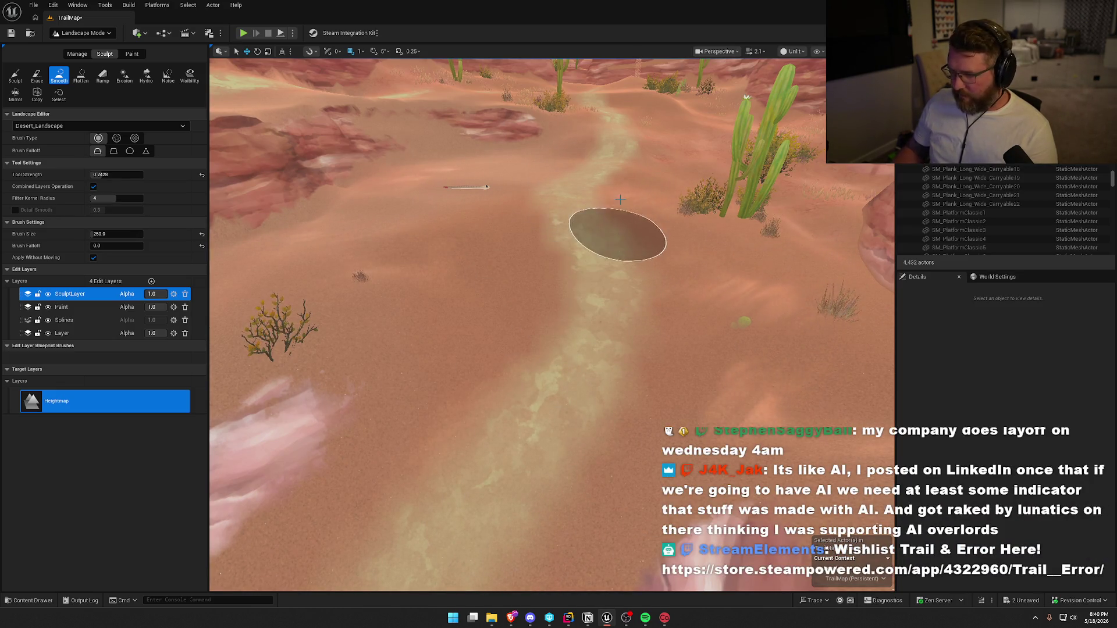
{"action": "mouse_move", "coordinate": [586, 204]}
{"action": "left_mouse_down"}
{"action": "mouse_move", "coordinate": [586, 175]}
{"action": "mouse_move", "coordinate": [544, 327]}
{"action": "left_mouse_up"}
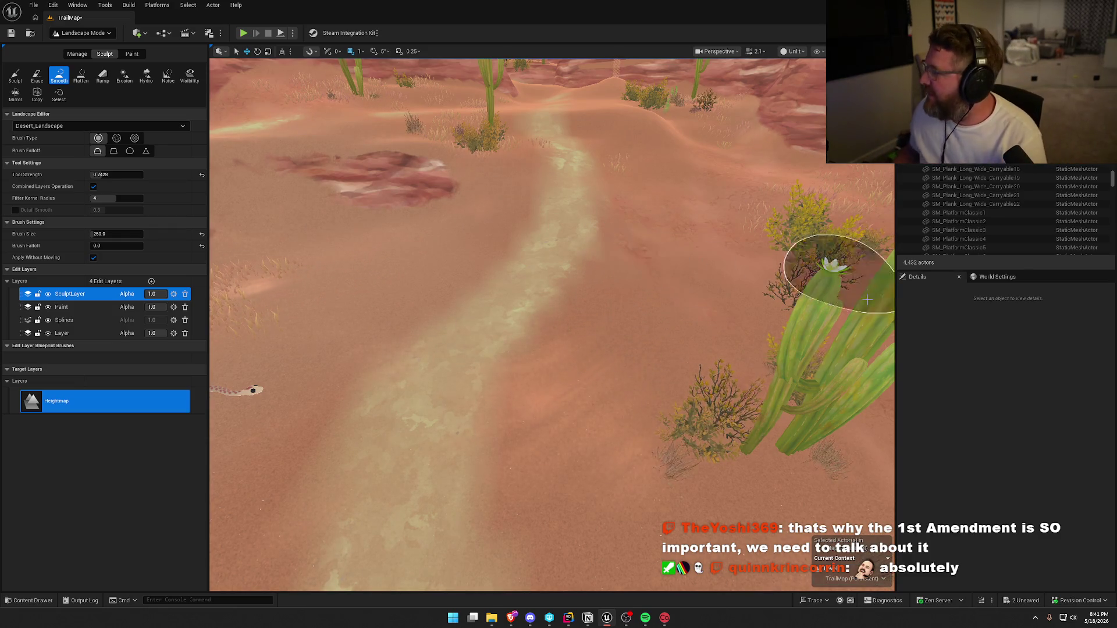
- Drop to ground level beside the trail and smooth the bumpy sandy mound
{"action": "scroll", "coordinate": [561, 361], "scroll_direction": "up", "scroll_amount": 3}
{"action": "left_click_drag", "start_coordinate": [537, 407], "coordinate": [537, 351]}
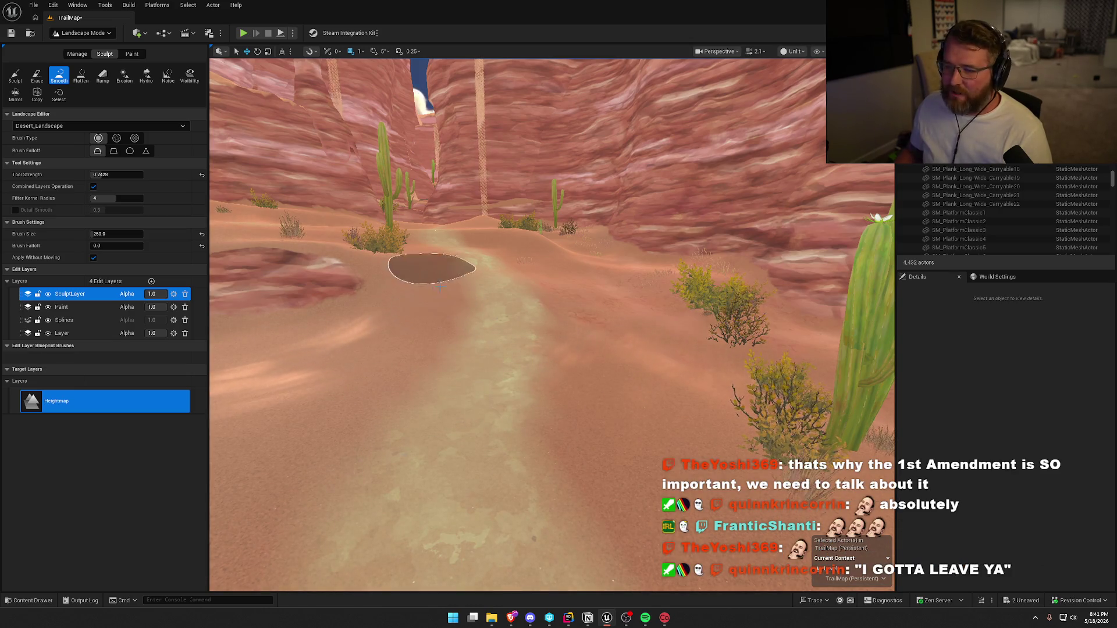
{"action": "left_click_drag", "start_coordinate": [552, 370], "coordinate": [556, 408]}
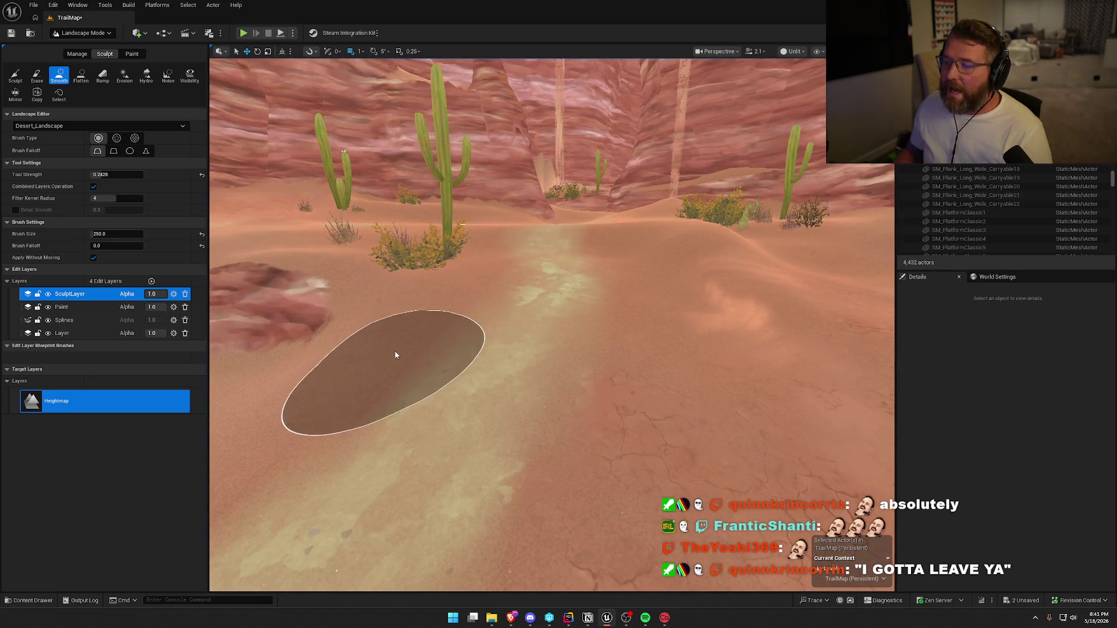
{"action": "scroll", "coordinate": [442, 407], "scroll_direction": "up", "scroll_amount": 5}
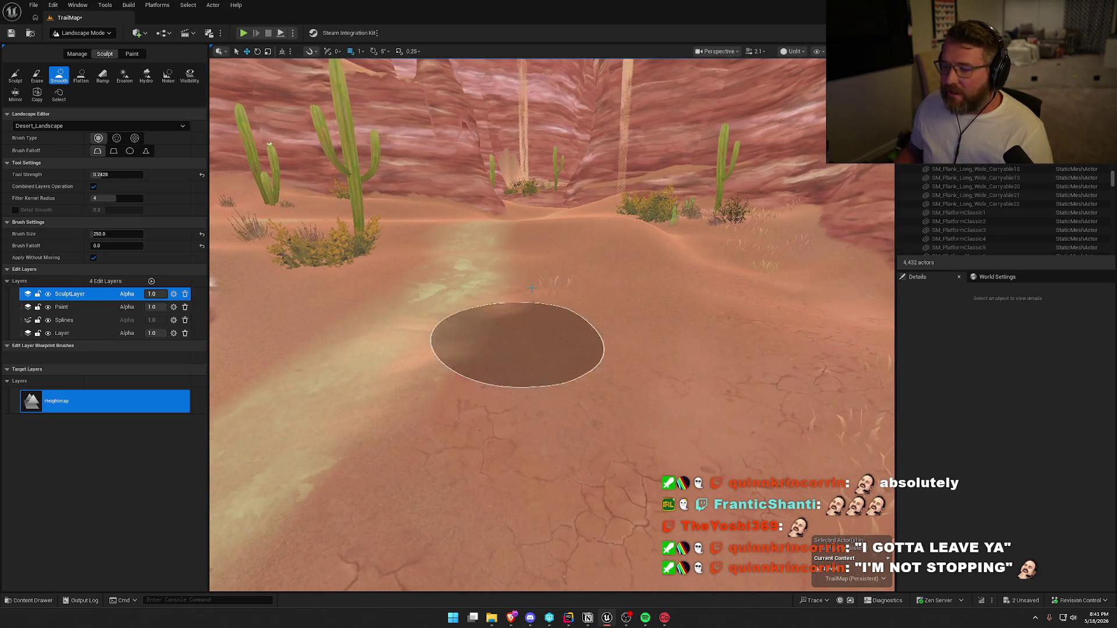
{"action": "scroll", "coordinate": [486, 259], "scroll_direction": "down", "scroll_amount": 3}
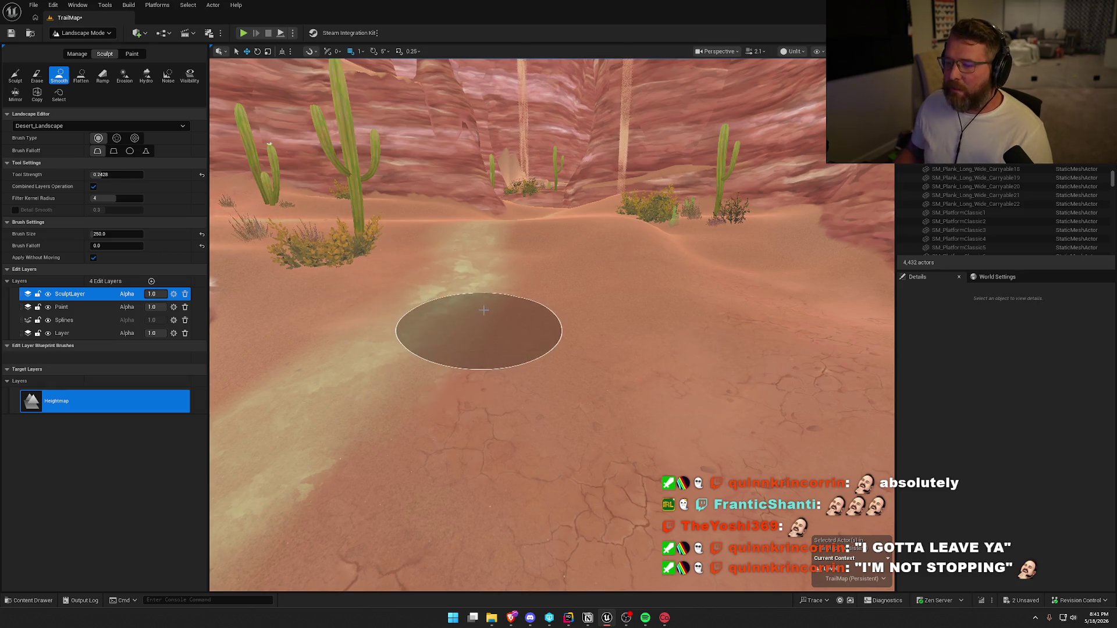
{"action": "scroll", "coordinate": [461, 324], "scroll_direction": "up", "scroll_amount": 5}
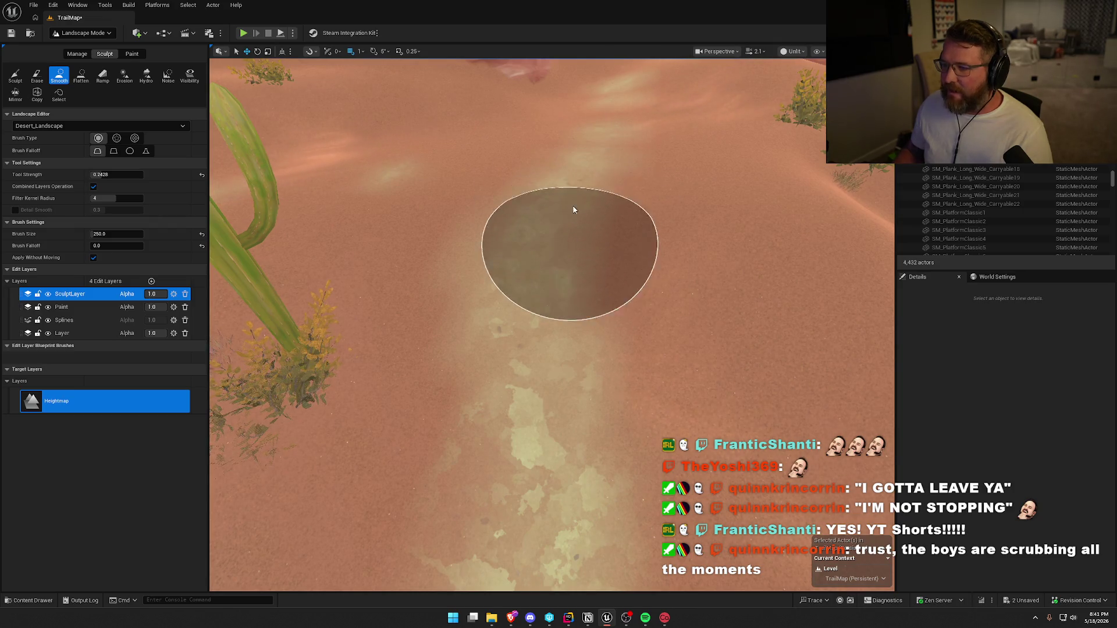
{"action": "left_click_drag", "start_coordinate": [607, 354], "coordinate": [608, 354]}
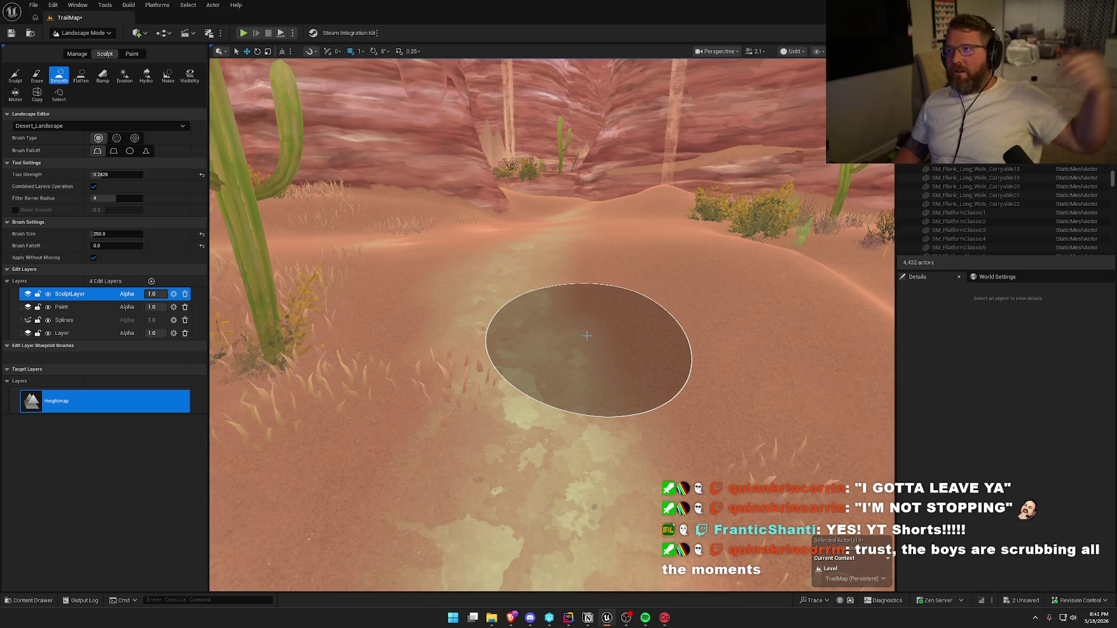
{"action": "mouse_move", "coordinate": [586, 336]}
{"action": "left_mouse_down"}
{"action": "mouse_move", "coordinate": [559, 282]}
{"action": "mouse_move", "coordinate": [466, 264]}
{"action": "mouse_move", "coordinate": [558, 287]}
{"action": "mouse_move", "coordinate": [571, 348]}
{"action": "left_mouse_up"}
- Fly on into the canyon and smooth the rocky ridge edge near the flowering cactus
{"action": "key", "text": "w"}
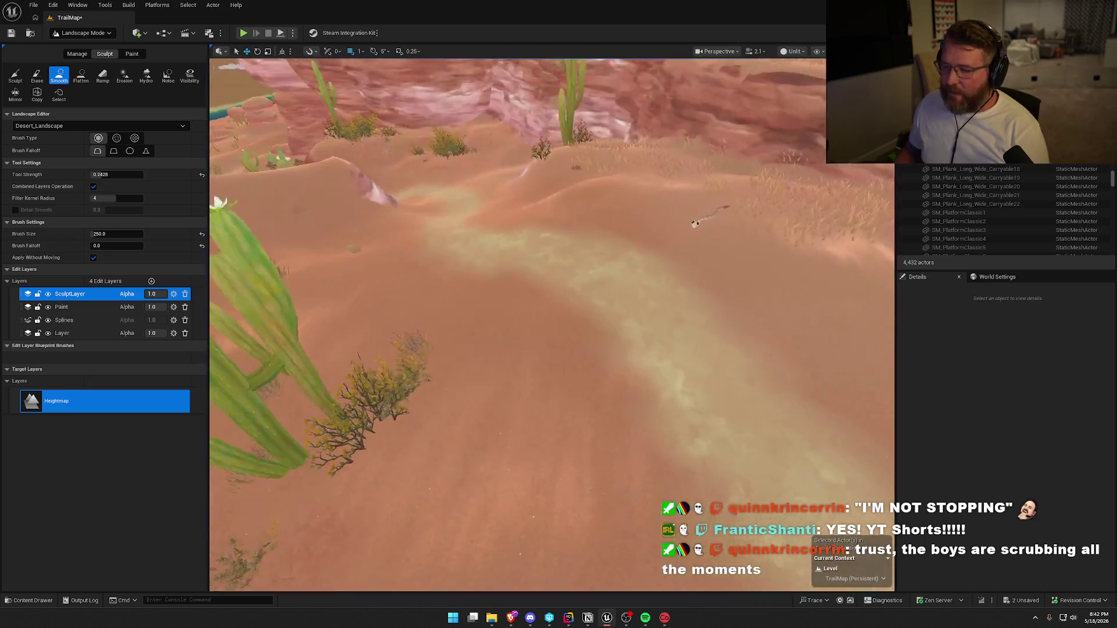
{"action": "key", "text": "w"}
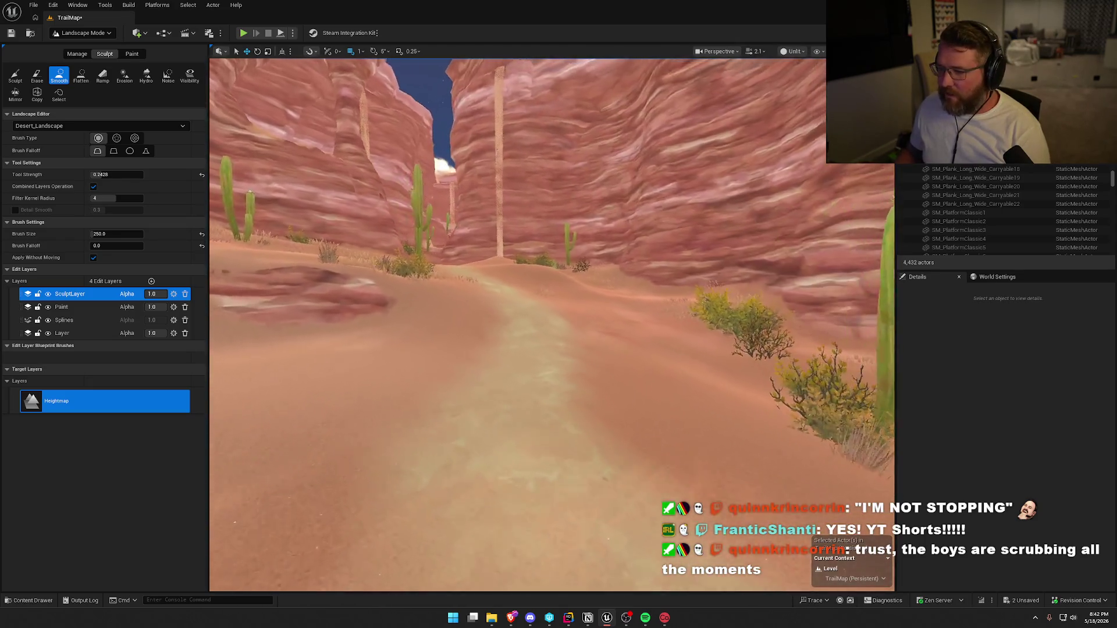
{"action": "key", "text": "w"}
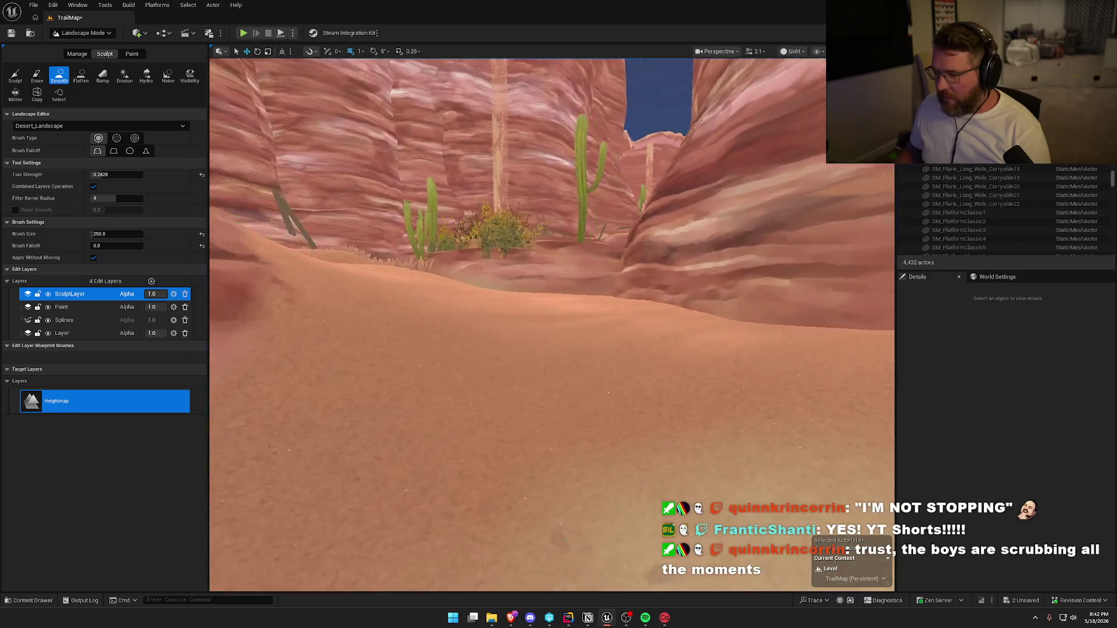
{"action": "key", "text": "w"}
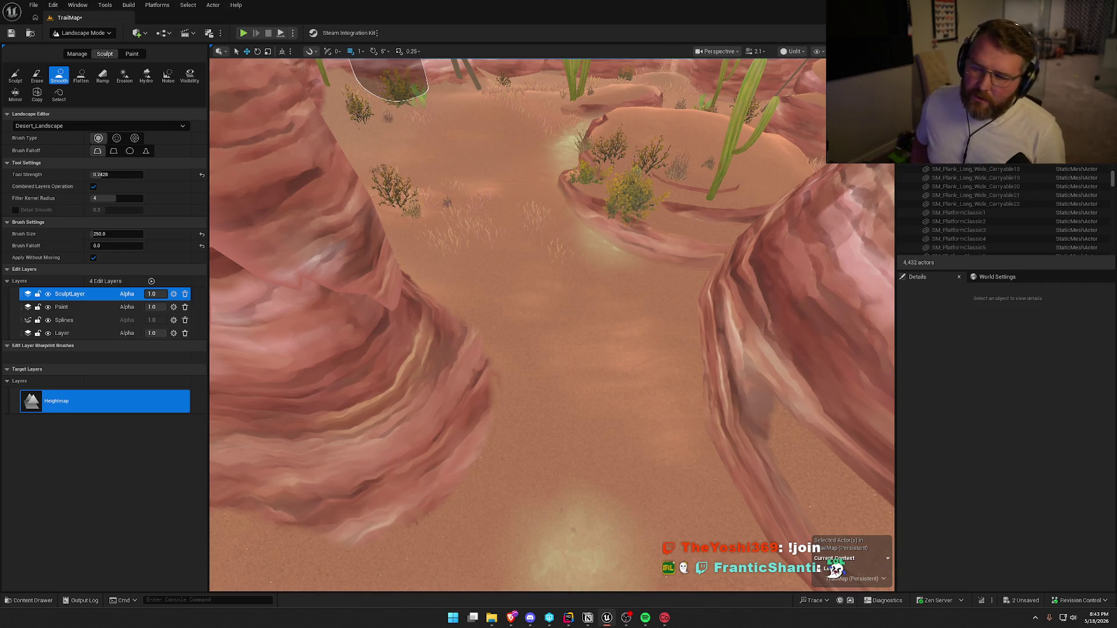
{"action": "mouse_move", "coordinate": [512, 130]}
{"action": "left_mouse_down"}
{"action": "mouse_move", "coordinate": [512, 87]}
{"action": "mouse_move", "coordinate": [535, 87]}
{"action": "mouse_move", "coordinate": [535, 70]}
{"action": "mouse_move", "coordinate": [536, 151]}
{"action": "mouse_move", "coordinate": [589, 337]}
{"action": "left_mouse_up"}
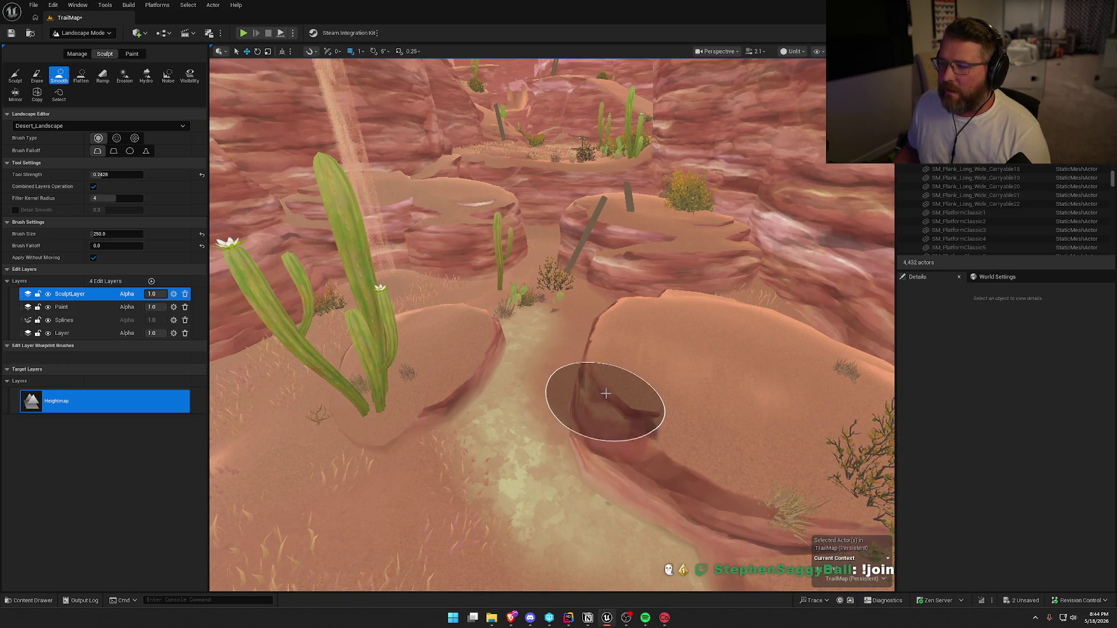
{"action": "scroll", "coordinate": [605, 391], "scroll_direction": "up", "scroll_amount": 10}
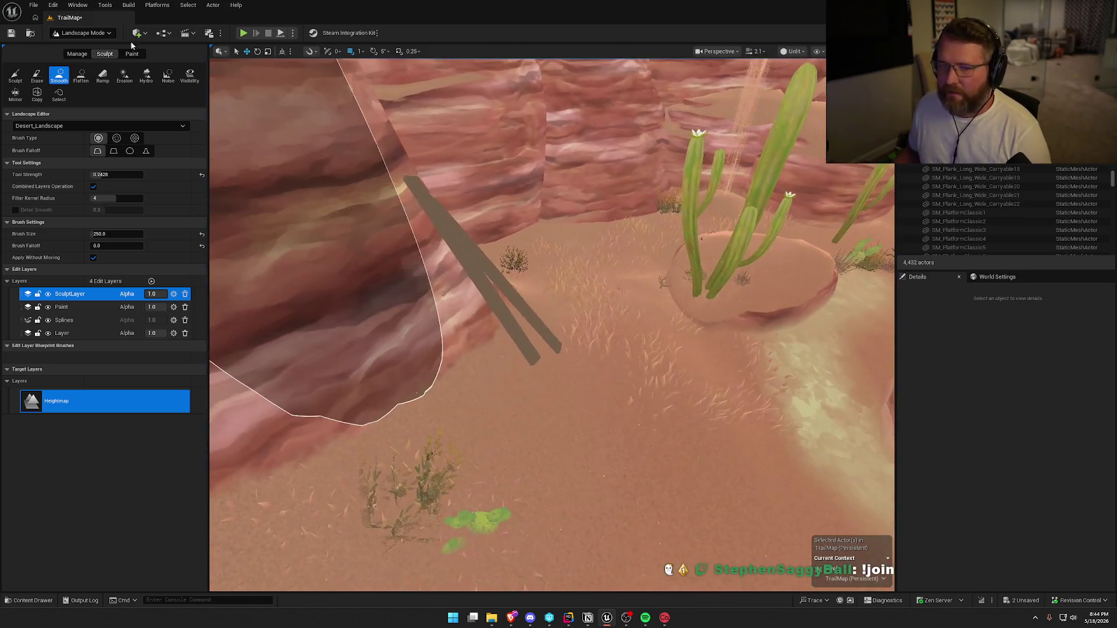
{"action": "left_click", "coordinate": [82, 32]}
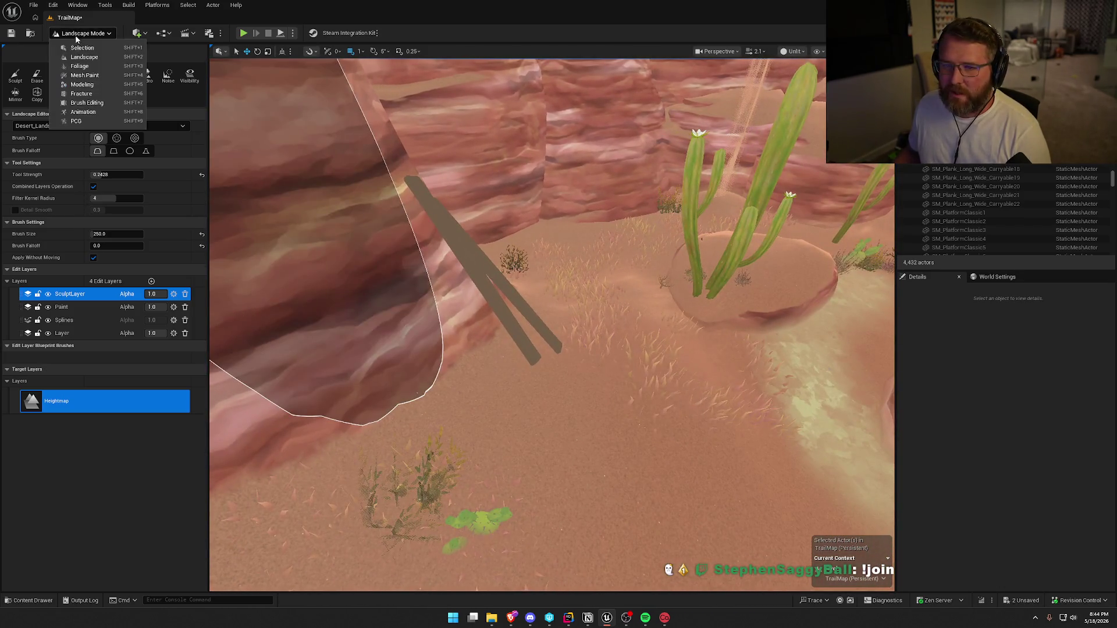
- Switch to Selection Mode and delete planks SM_Plank_Long16 and Long18 leaning by the wall
{"action": "left_click", "coordinate": [81, 43]}
{"action": "left_click", "coordinate": [358, 274]}
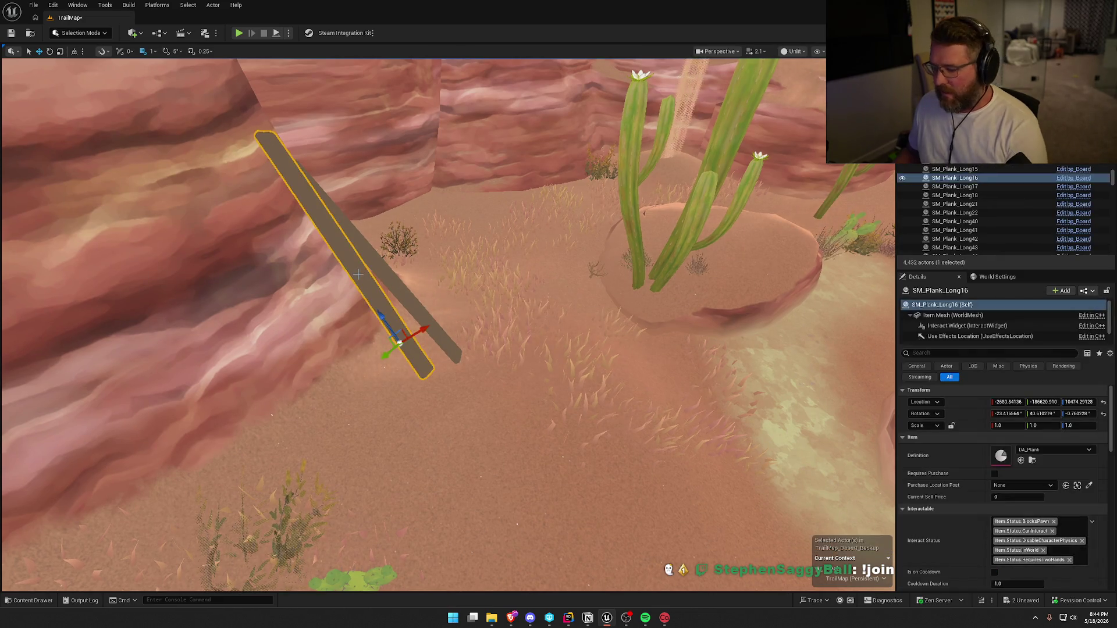
{"action": "key", "text": "Delete"}
{"action": "left_click", "coordinate": [376, 271]}
{"action": "key", "text": "Delete"}
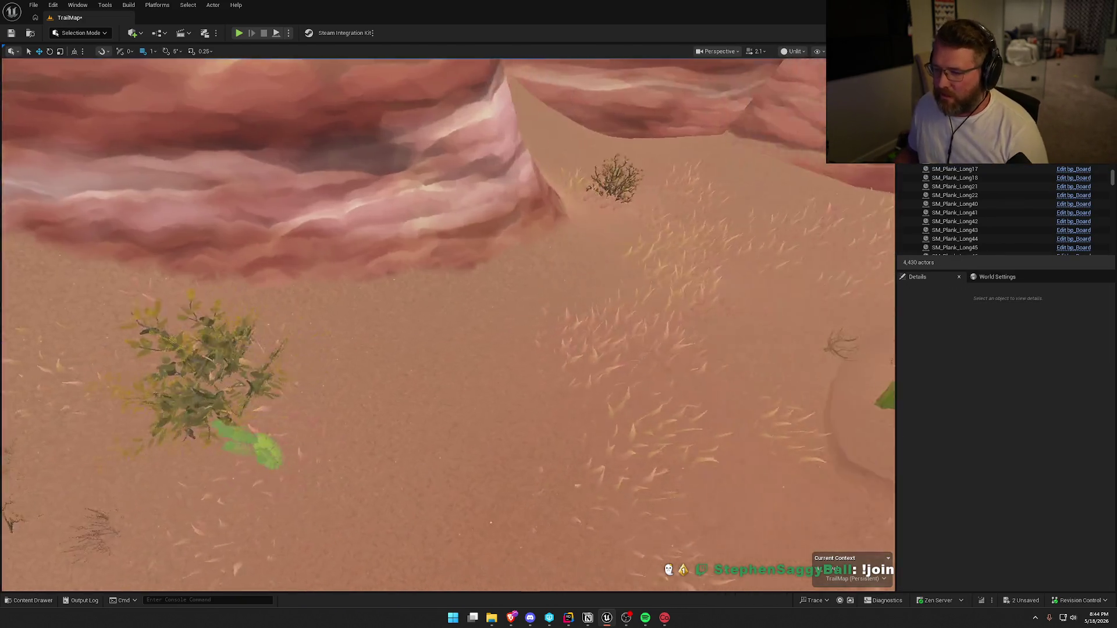
- Delete four more leftover planks across the canyon, leaving about 4,426 actors
{"action": "key", "text": "s"}
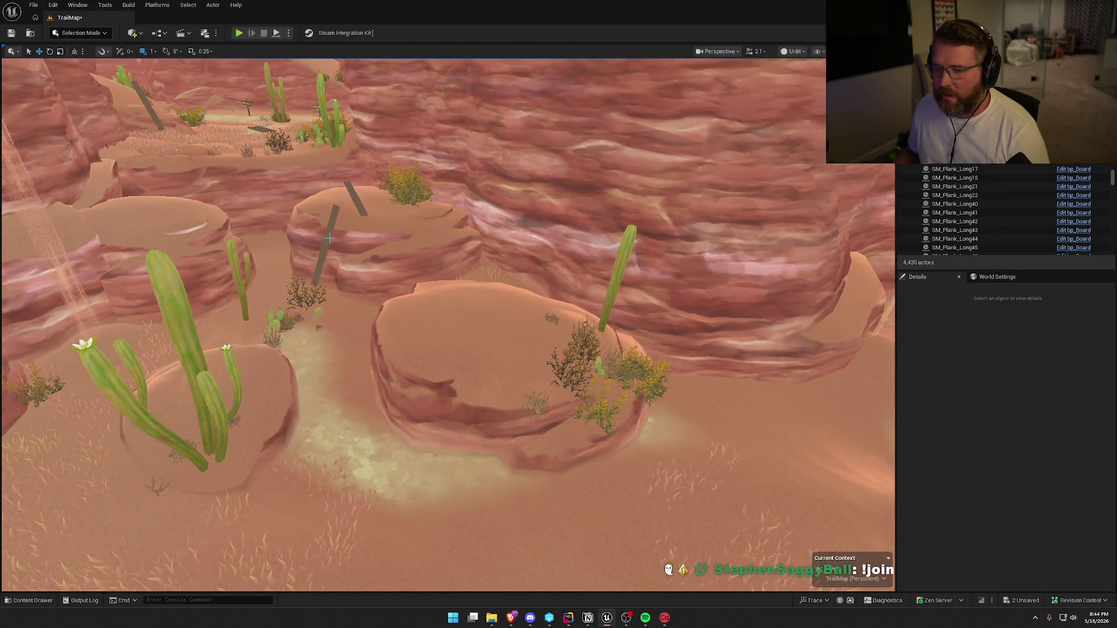
{"action": "left_click", "coordinate": [329, 238]}
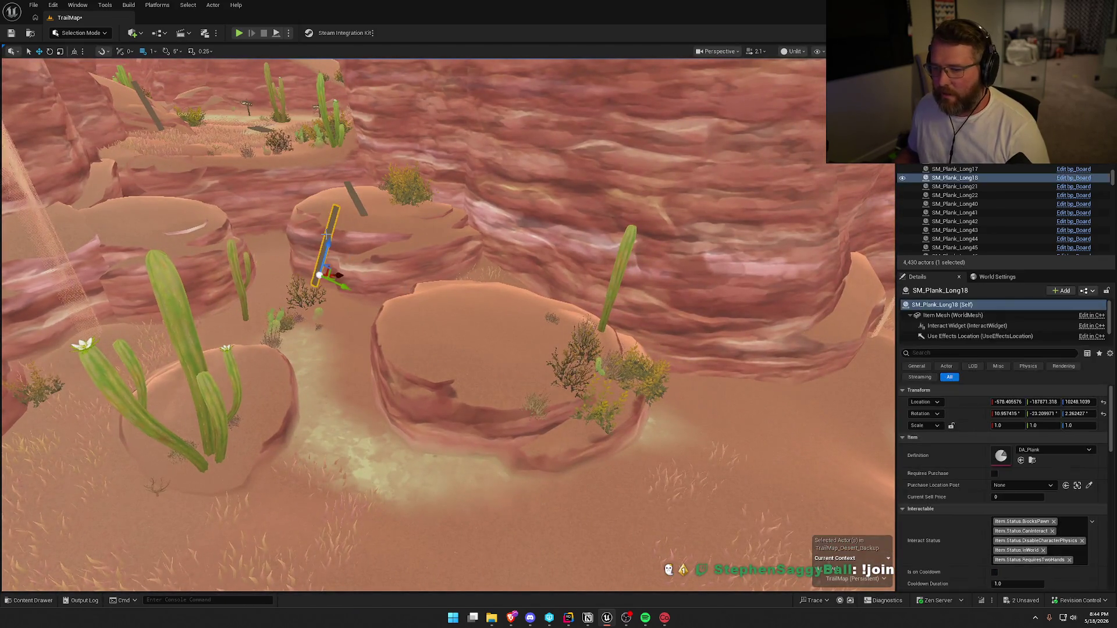
{"action": "key", "text": "Delete"}
{"action": "left_click", "coordinate": [356, 200]}
{"action": "key", "text": "Delete"}
{"action": "left_click", "coordinate": [156, 116]}
{"action": "key", "text": "Delete"}
{"action": "left_click", "coordinate": [273, 142]}
{"action": "key", "text": "Delete"}
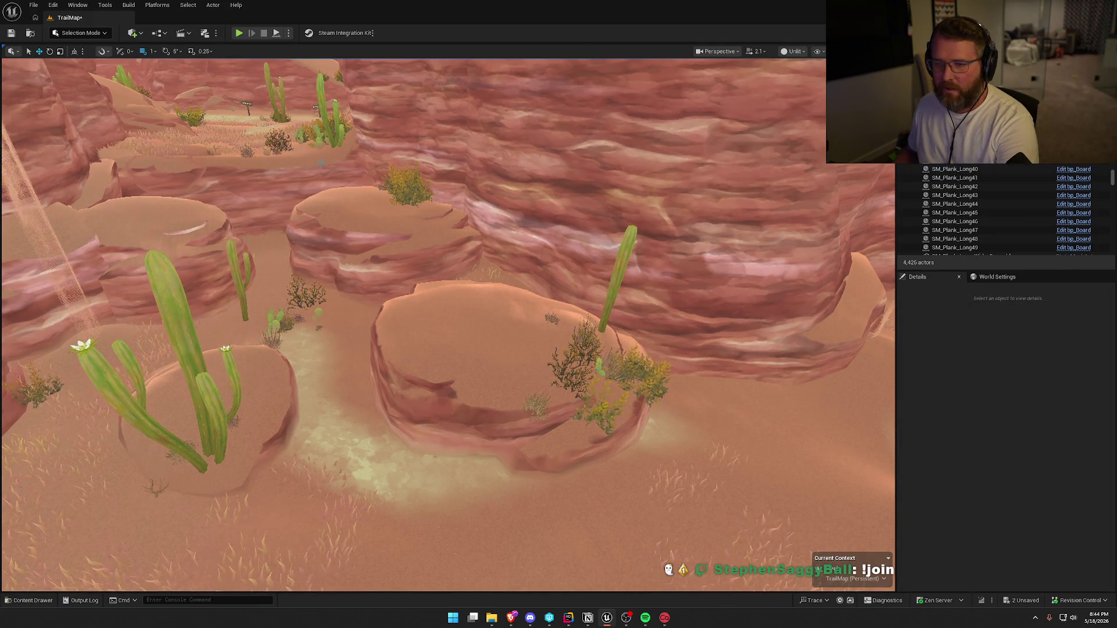
{"action": "scroll", "coordinate": [155, 245], "scroll_direction": "up", "scroll_amount": 5}
{"action": "key", "text": "w"}
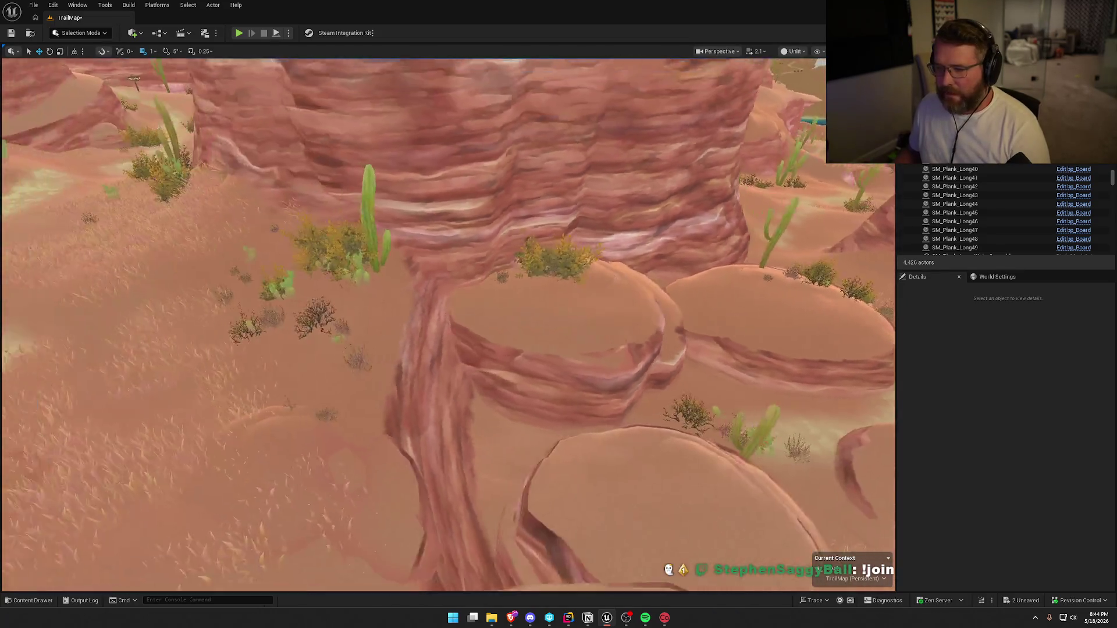
{"action": "key", "text": "w"}
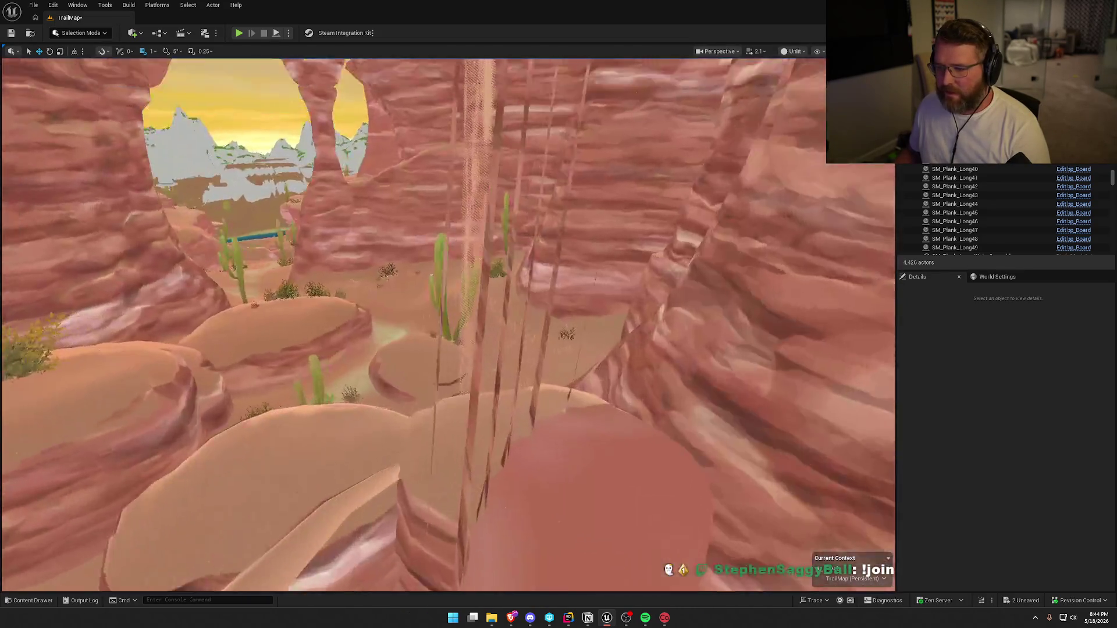
{"action": "key", "text": "w"}
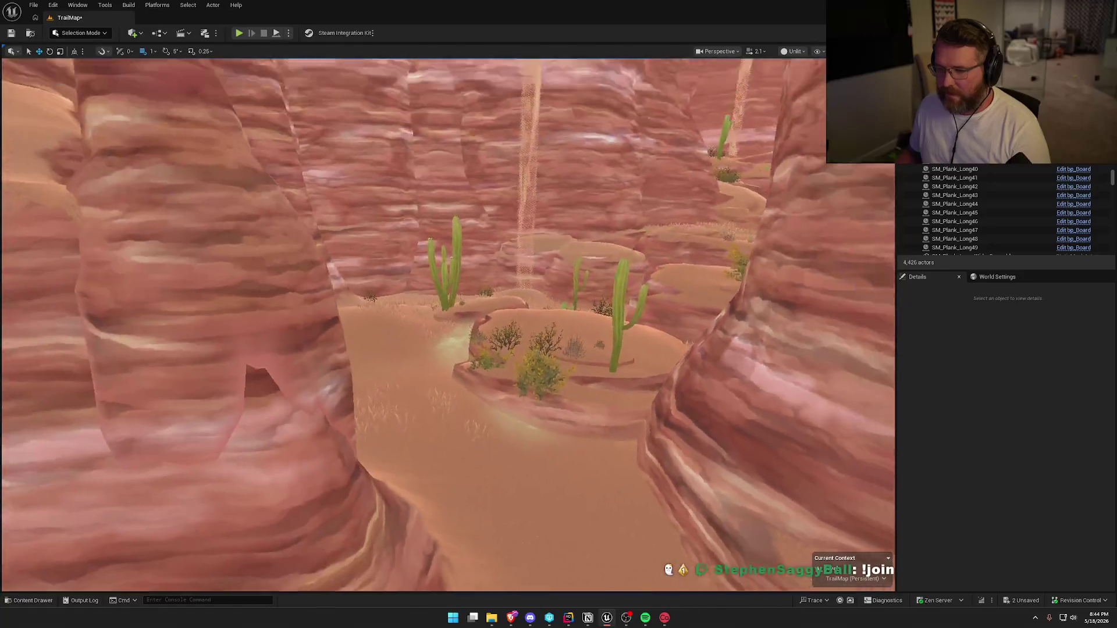
{"action": "key", "text": "w"}
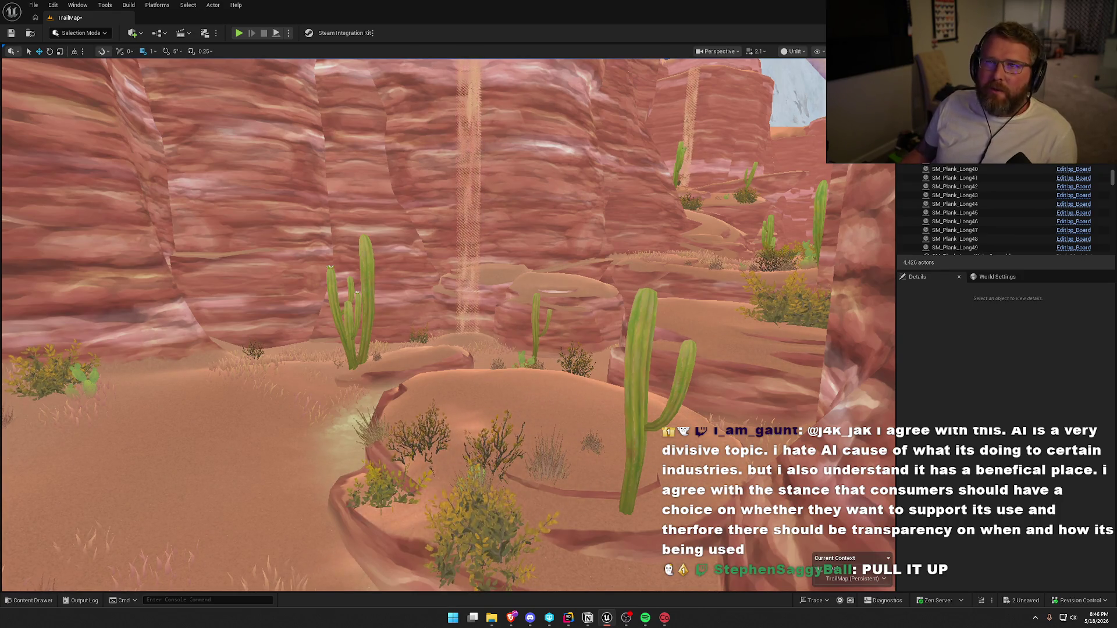
- Move the camera closer, then bring up the Twitch video page in the browser
{"action": "left_click_drag", "start_coordinate": [491, 326], "coordinate": [491, 302]}
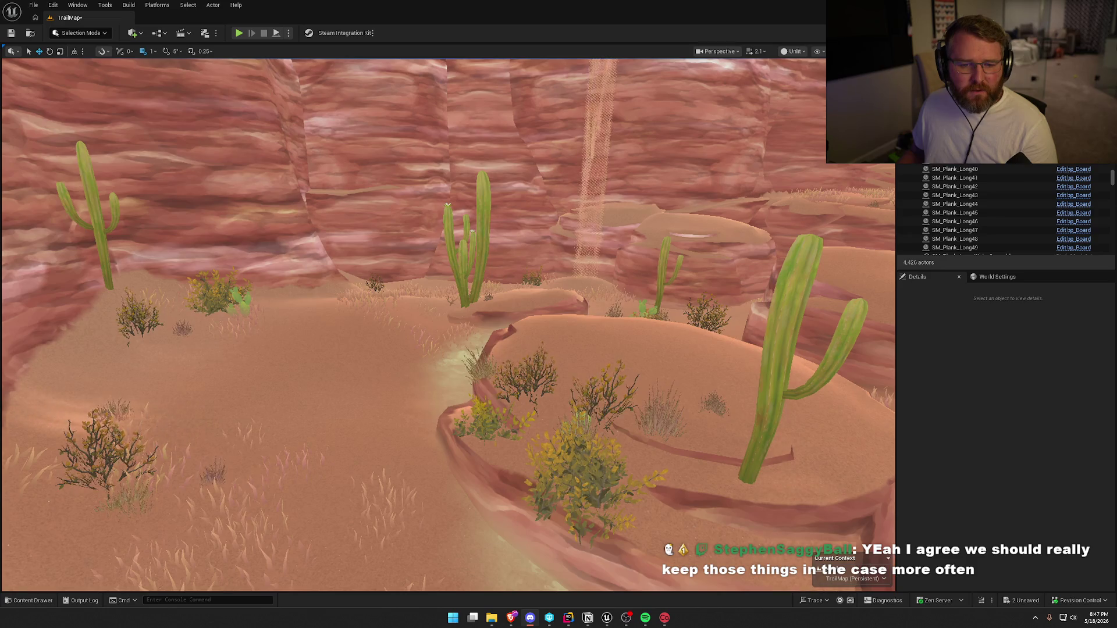
{"action": "key", "text": "alt+Tab"}
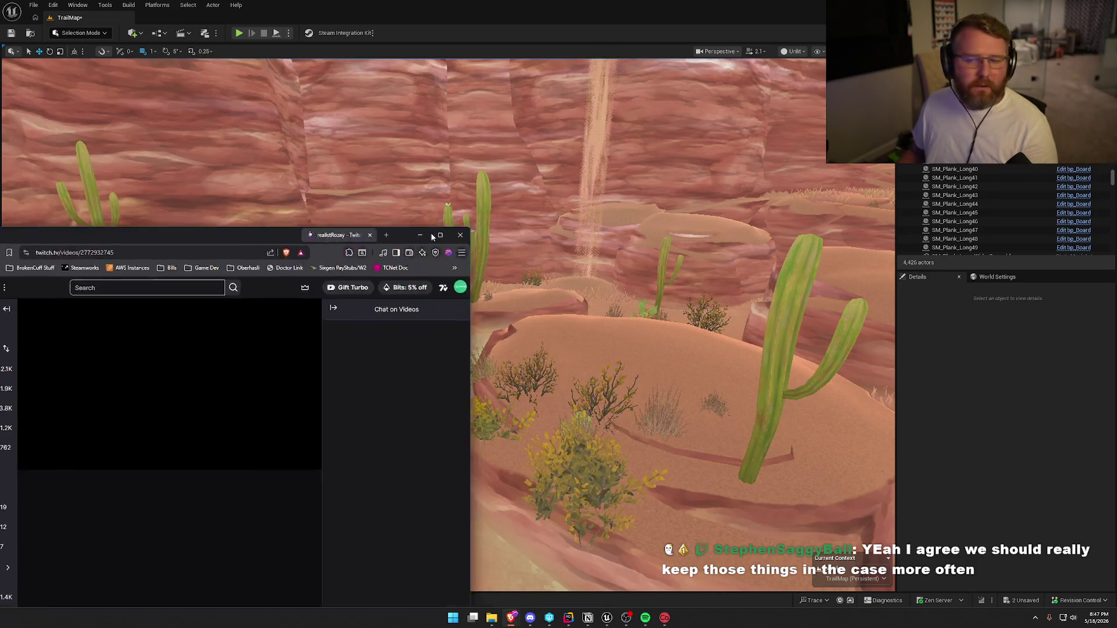
- Maximize the browser, seek the Oregon Trail VOD to about 01:58:03 near Dusty Wagon Post, and go fullscreen
{"action": "double_click", "coordinate": [494, 224]}
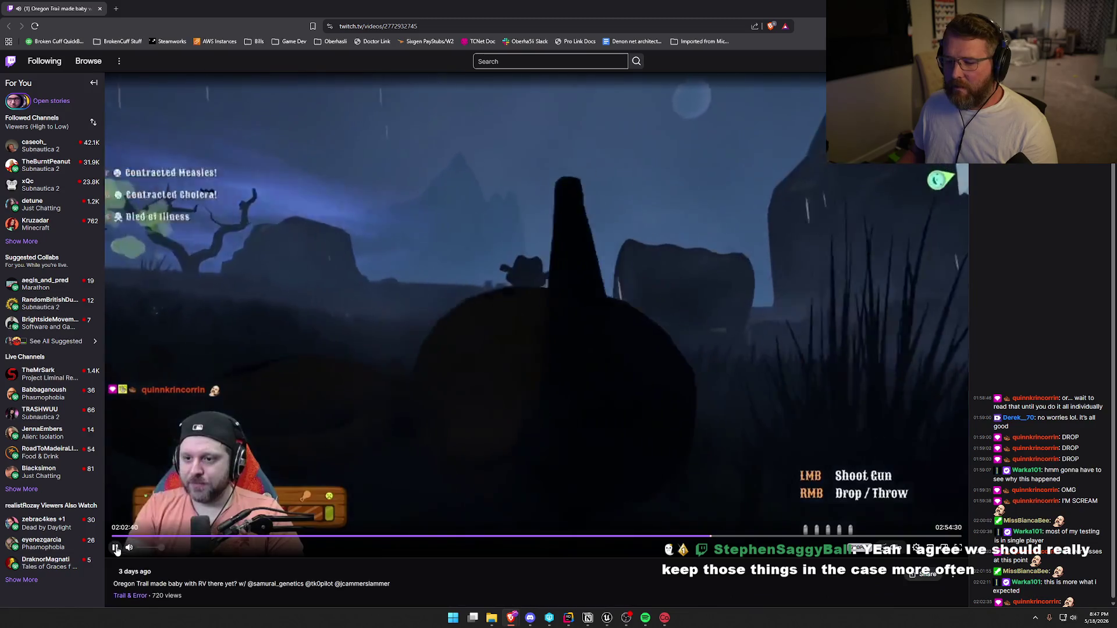
{"action": "key", "text": "space"}
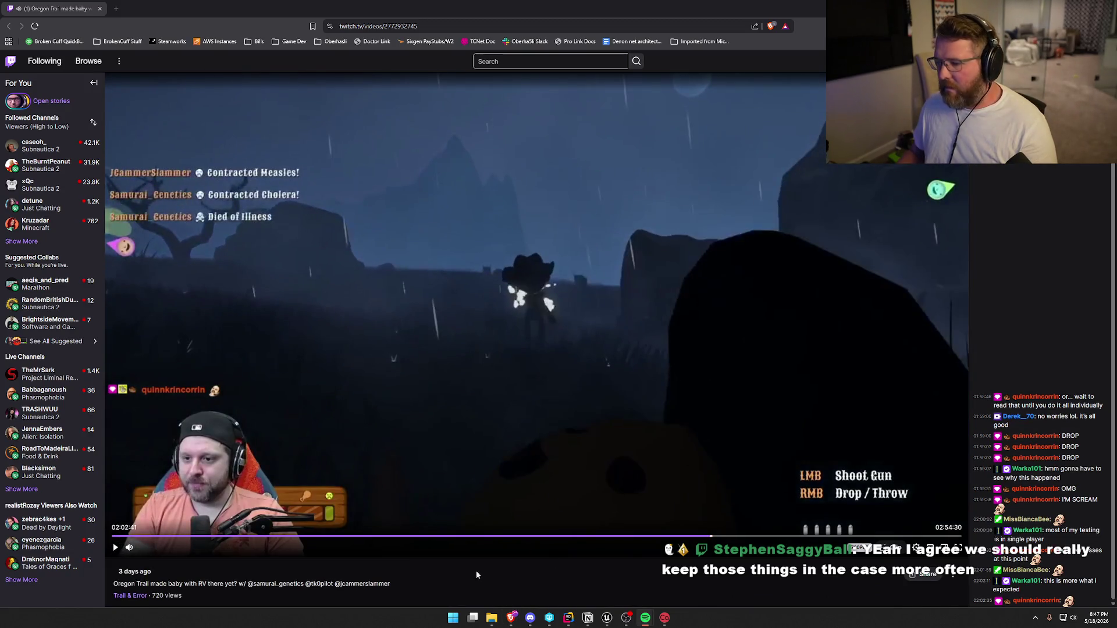
{"action": "key", "text": "space"}
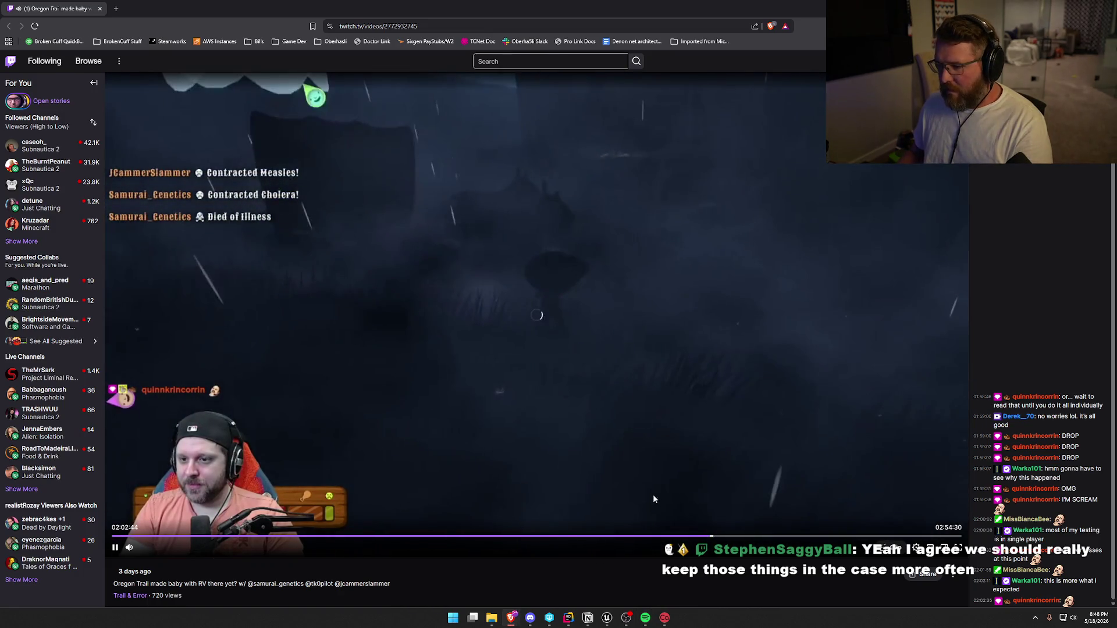
{"action": "key", "text": "Left"}
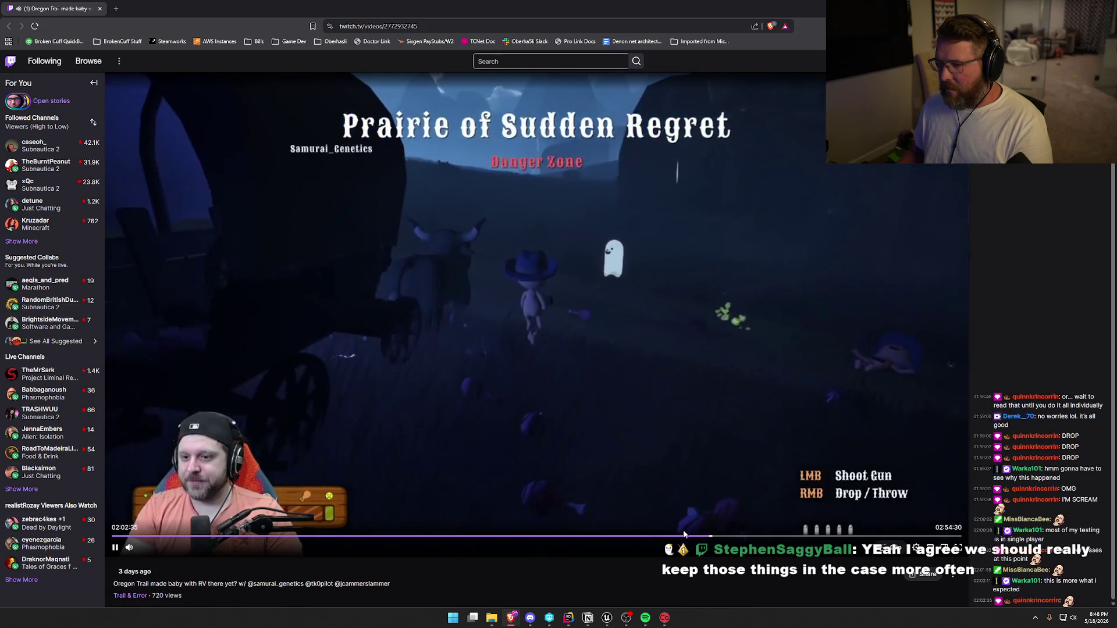
{"action": "left_click", "coordinate": [666, 535]}
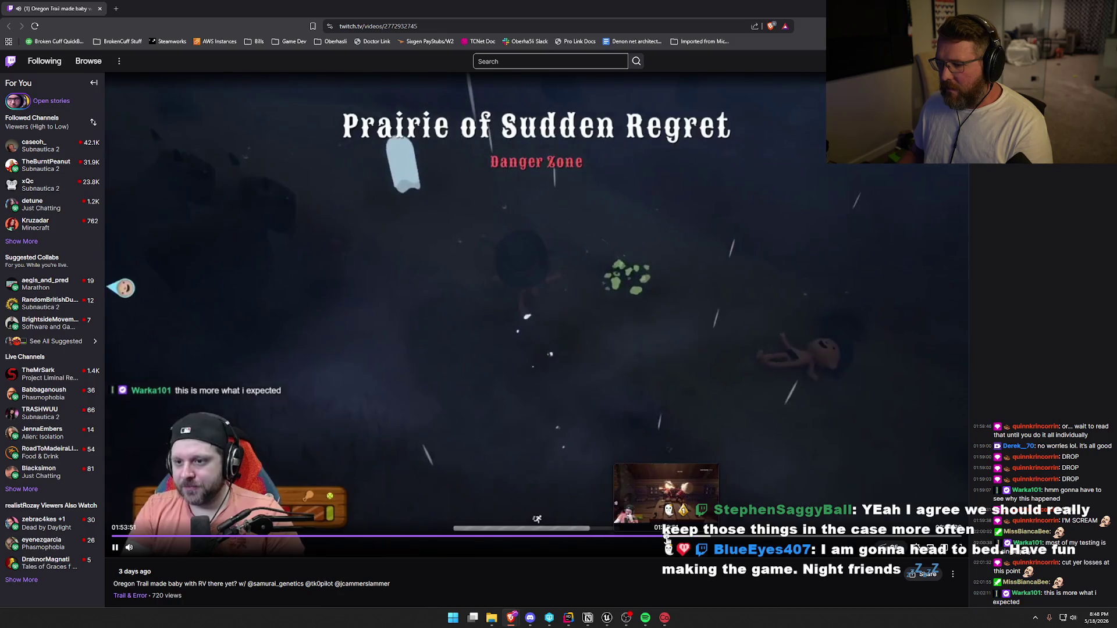
{"action": "left_click", "coordinate": [686, 535]}
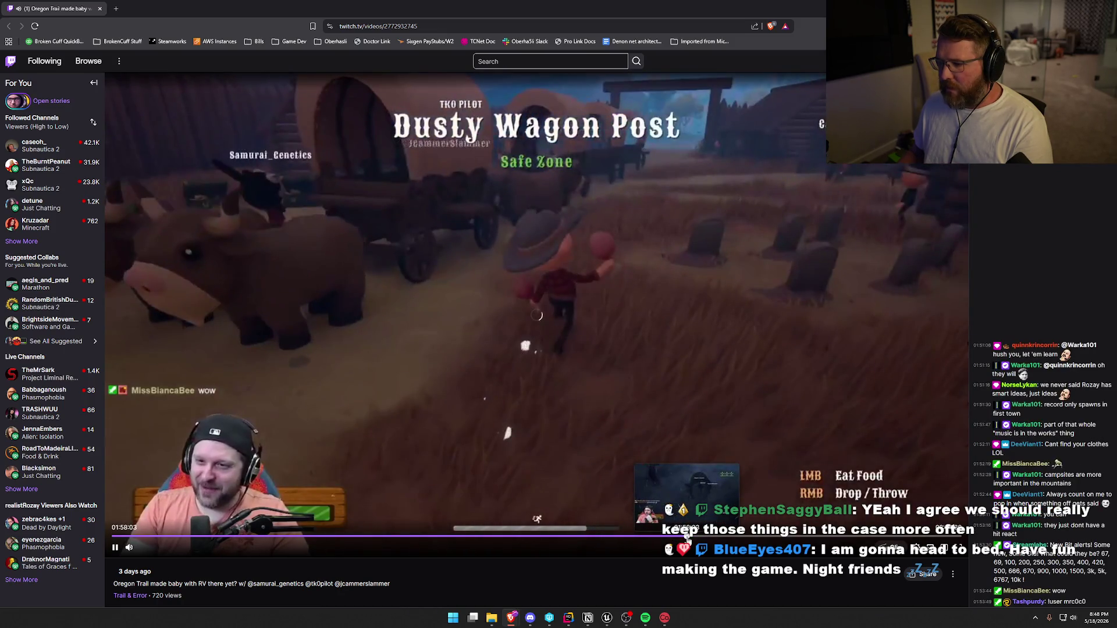
{"action": "key", "text": "f"}
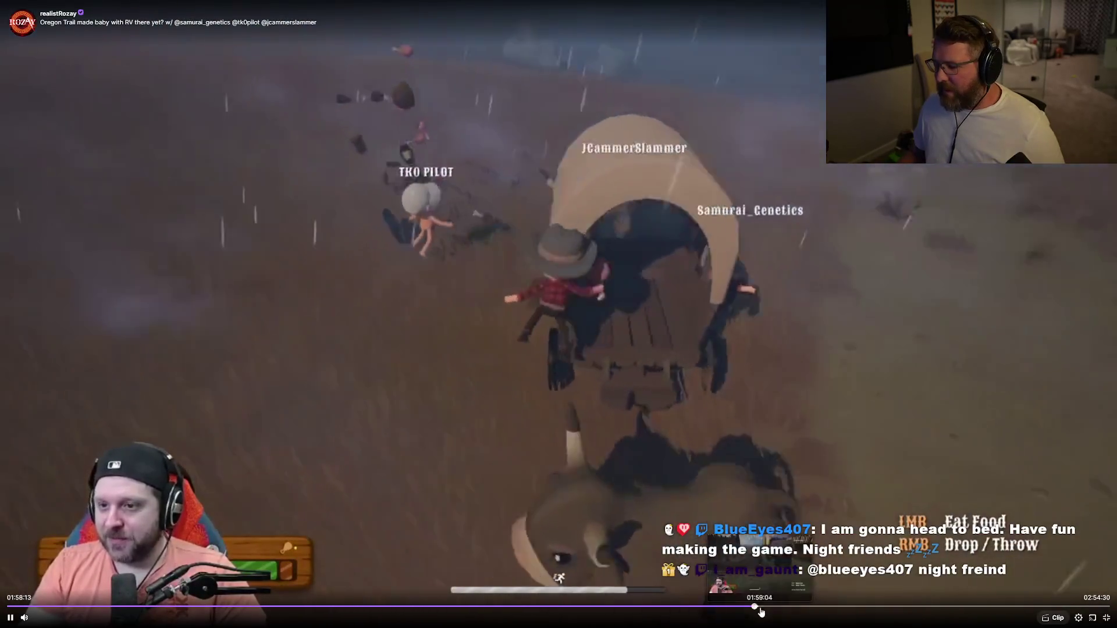
- Skip the VOD ahead past 02:00:27, pause at 02:01:47, rewind 10 seconds, and resume
{"action": "left_click", "coordinate": [768, 611]}
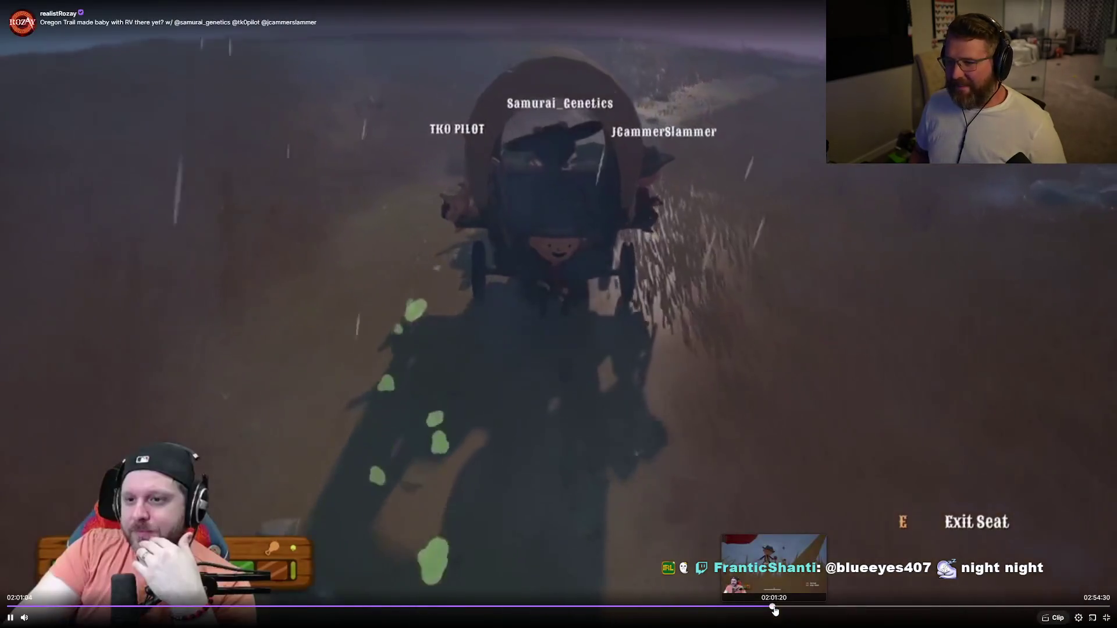
{"action": "left_click", "coordinate": [774, 609]}
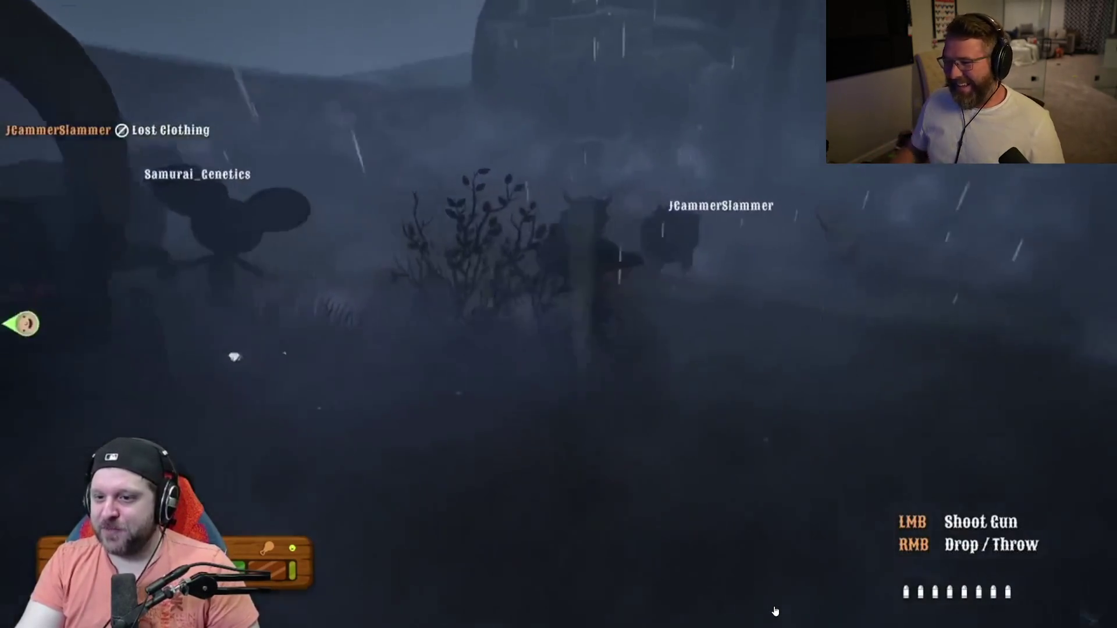
{"action": "left_click", "coordinate": [733, 508]}
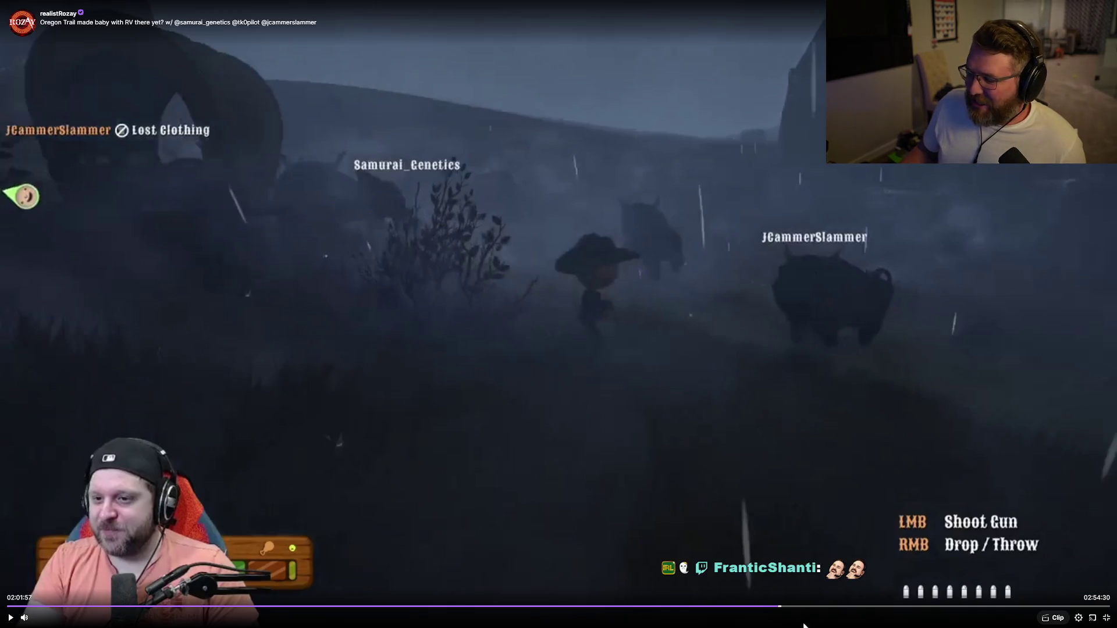
{"action": "key", "text": "Left"}
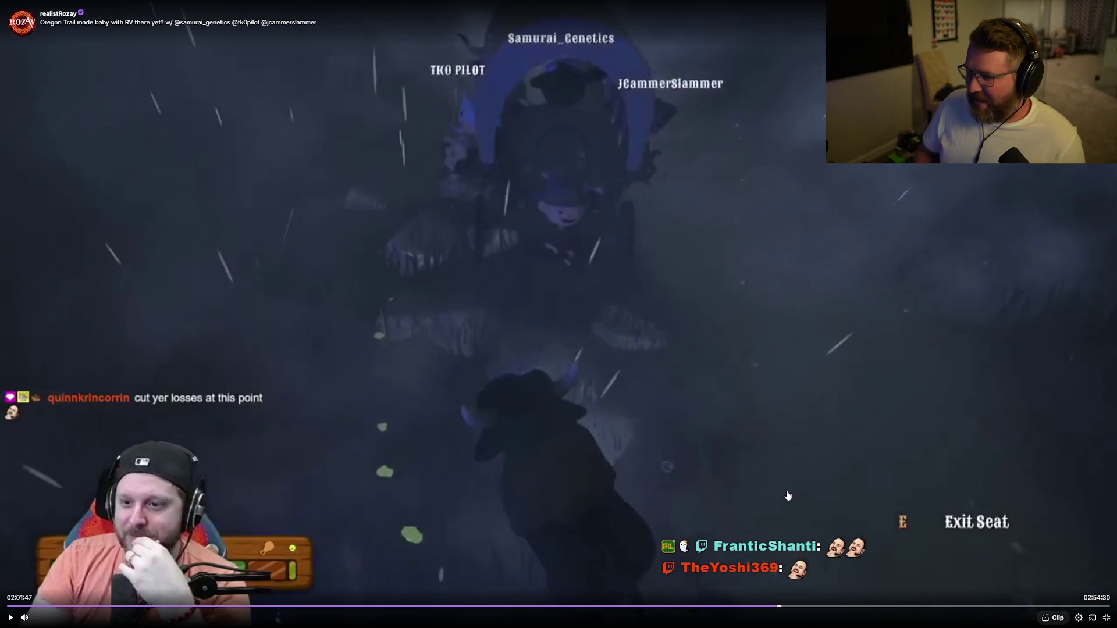
{"action": "left_click", "coordinate": [761, 381]}
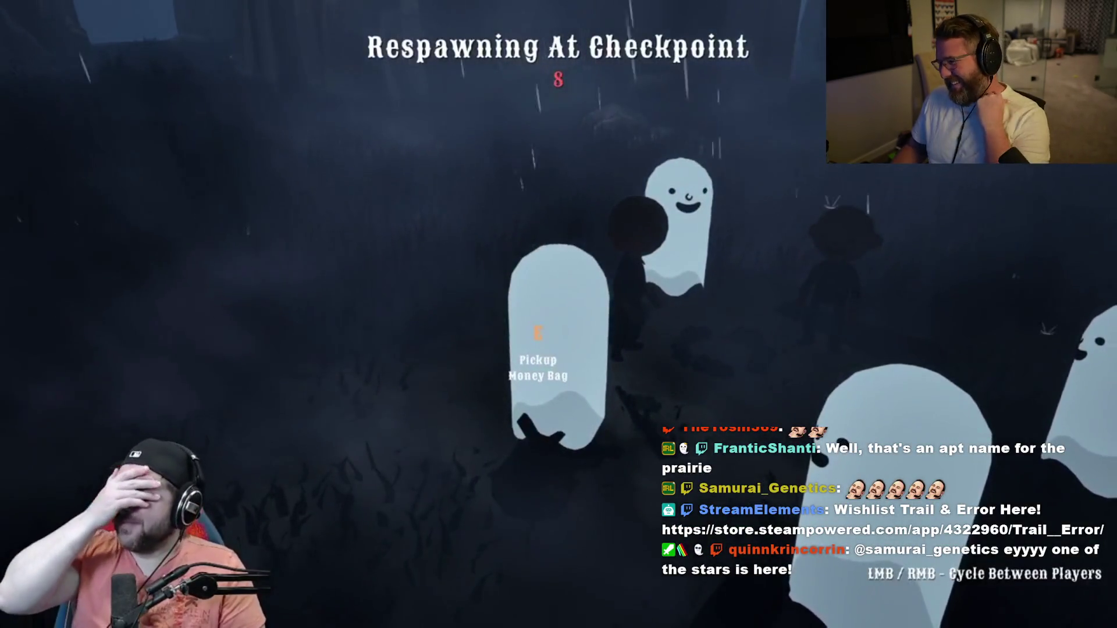
{"action": "double_click", "coordinate": [732, 330]}
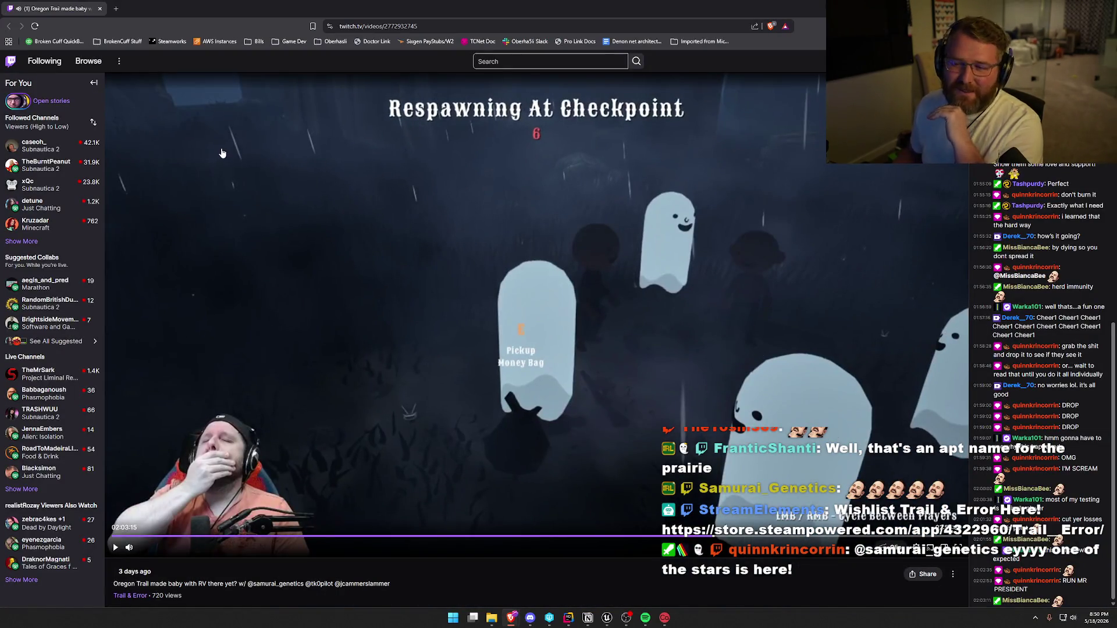
- Switch from the Twitch replay back to the Unreal Editor with TrailMap open
{"action": "key", "text": "alt+Tab"}
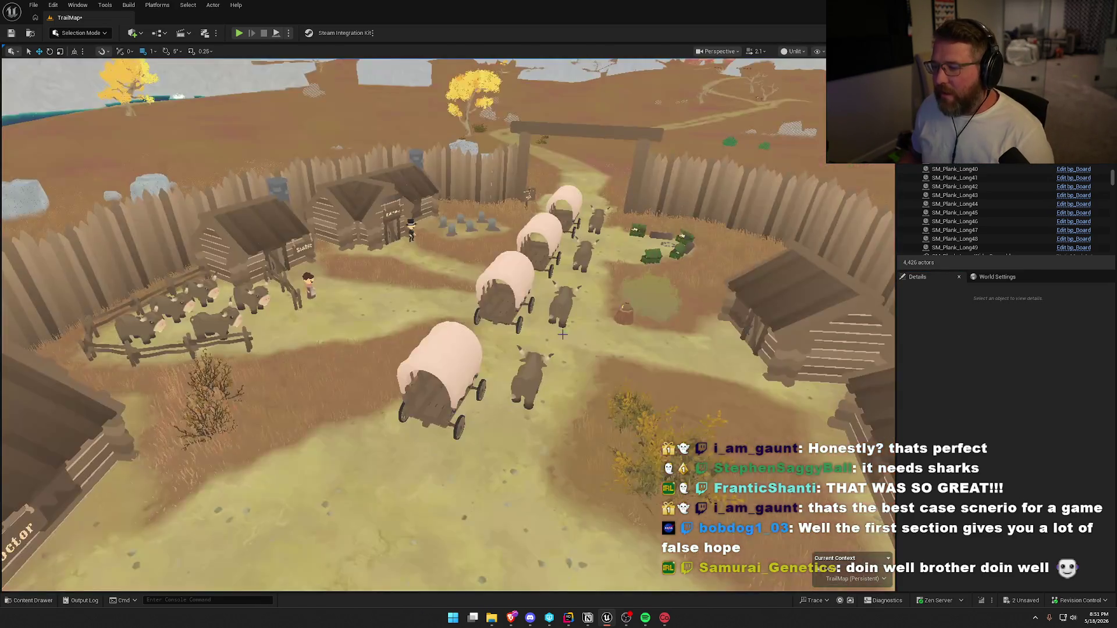
- Raise the viewport camera speed to fly from the fort toward the red-rock canyon entrance
{"action": "scroll", "coordinate": [412, 326], "scroll_direction": "up", "scroll_amount": 3}
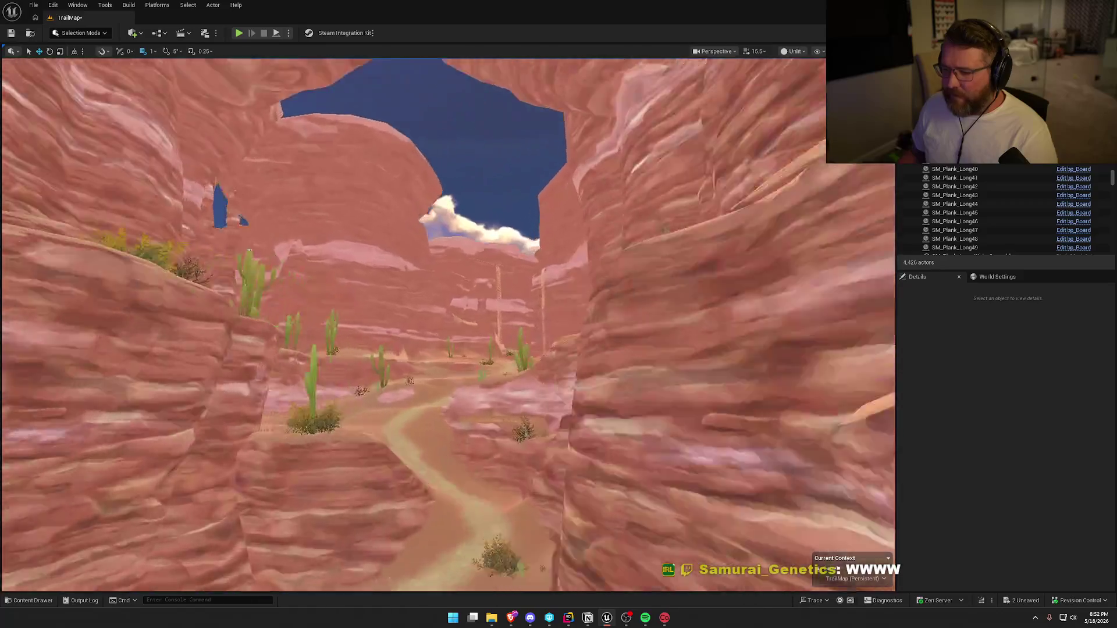
- Fly forward into the canyon, slow the camera, and pull back for a wide view of the sandy floor
{"action": "key", "text": "w"}
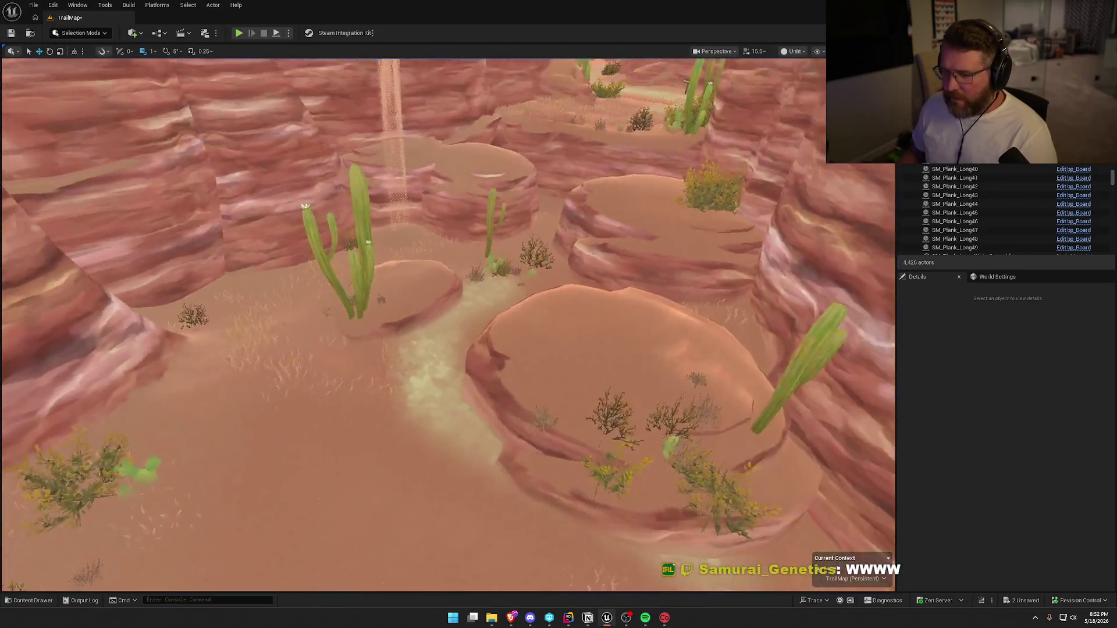
{"action": "scroll", "coordinate": [448, 326], "scroll_direction": "down", "scroll_amount": 3}
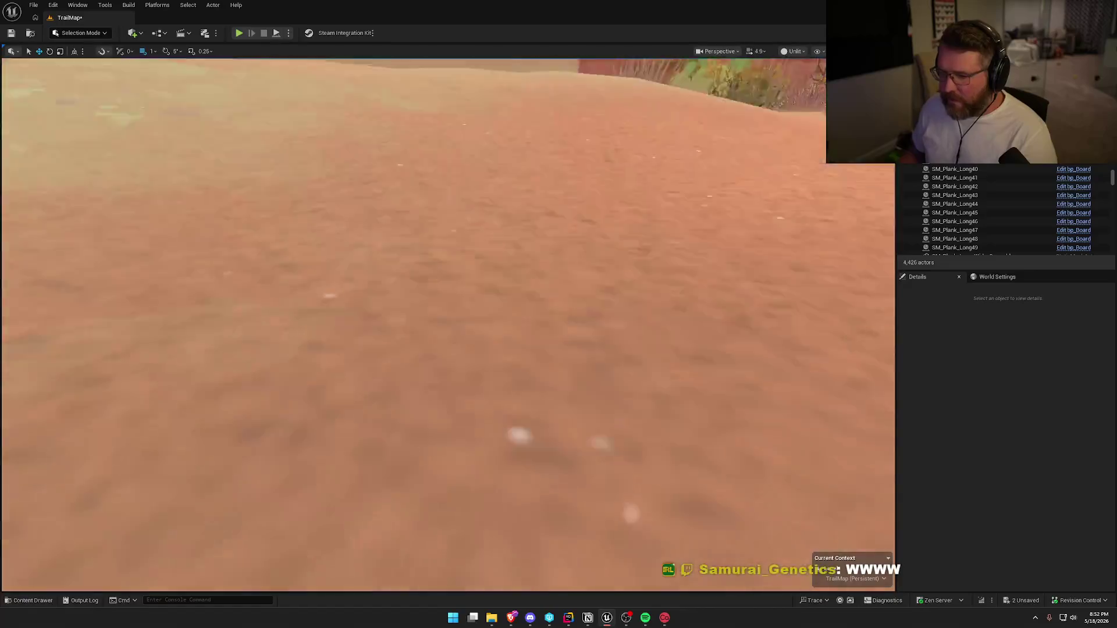
{"action": "key", "text": "s"}
{"action": "scroll", "coordinate": [576, 338], "scroll_direction": "down", "scroll_amount": 3}
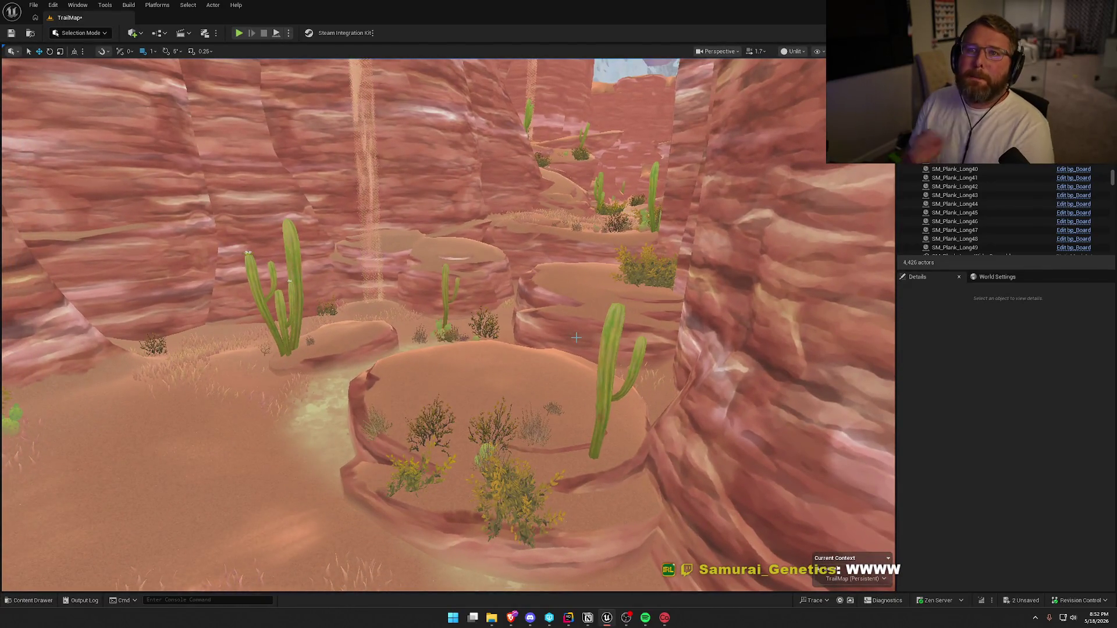
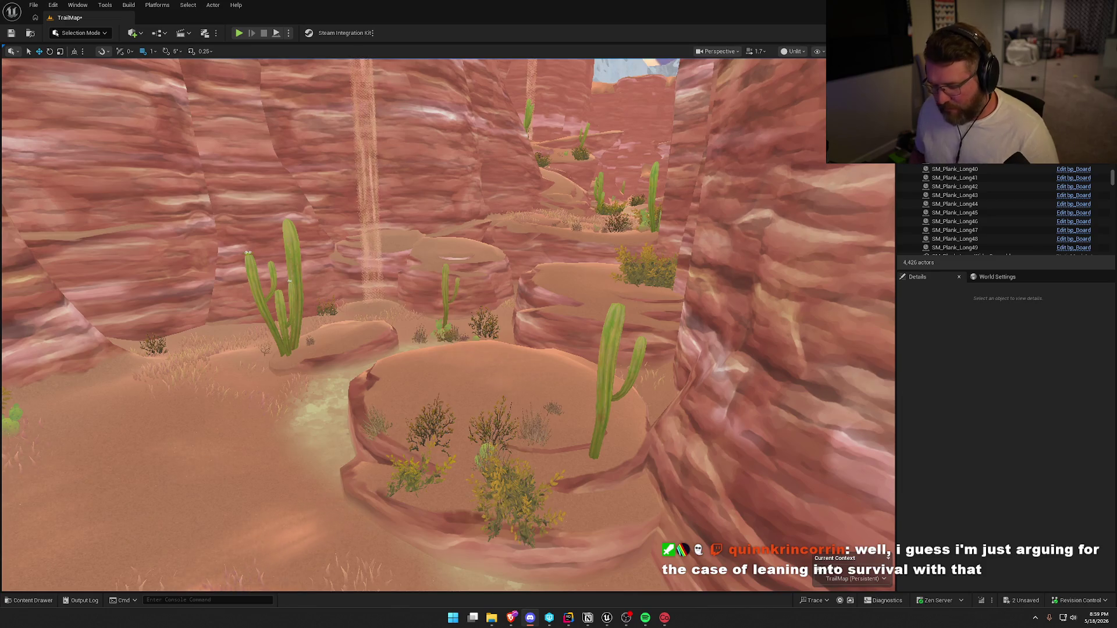
- Fly toward the canyon wall and frame the right-hand shelf rock
{"action": "left_click_drag", "start_coordinate": [510, 281], "coordinate": [534, 250]}
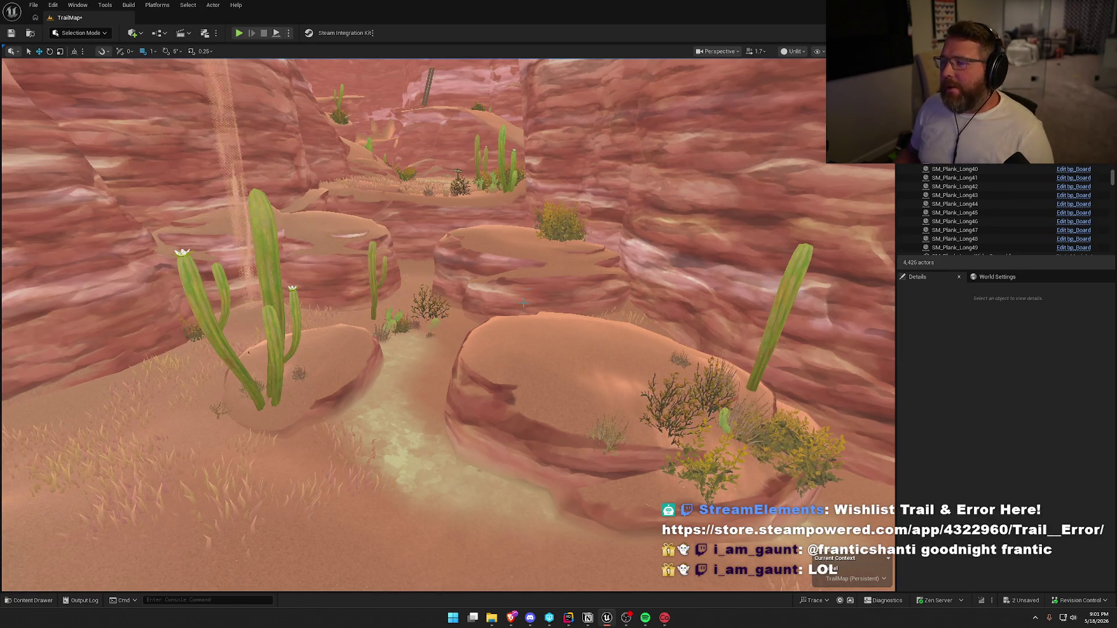
{"action": "mouse_move", "coordinate": [523, 301]}
{"action": "left_mouse_down"}
{"action": "mouse_move", "coordinate": [506, 273]}
{"action": "mouse_move", "coordinate": [497, 338]}
{"action": "mouse_move", "coordinate": [487, 277]}
{"action": "left_mouse_up"}
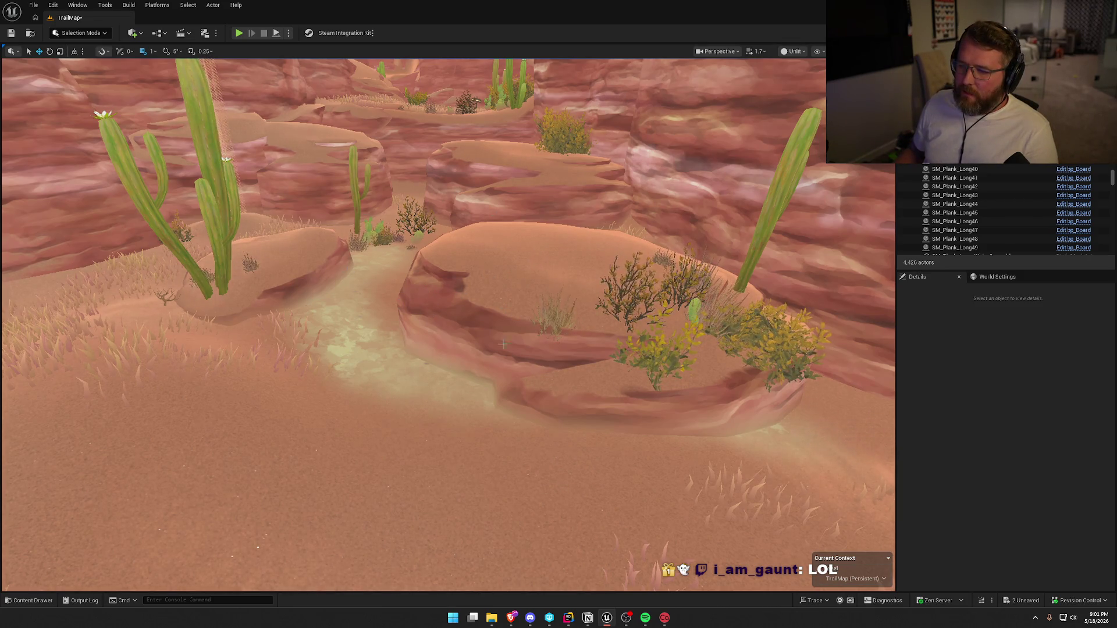
{"action": "left_click", "coordinate": [487, 278]}
{"action": "key", "text": "f"}
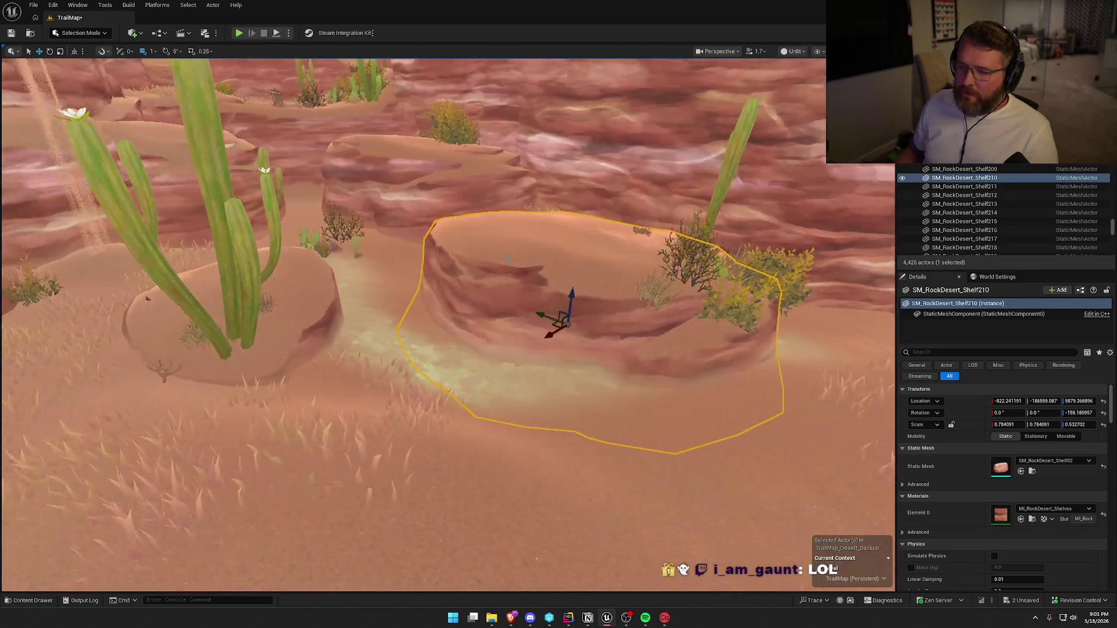
- Move the left shelf rock Shelf211 right and spin it to about -134 degrees
{"action": "left_click", "coordinate": [213, 302]}
{"action": "mouse_move", "coordinate": [267, 391]}
{"action": "left_mouse_down"}
{"action": "mouse_move", "coordinate": [570, 416]}
{"action": "mouse_move", "coordinate": [588, 459]}
{"action": "left_mouse_up"}
{"action": "key", "text": "f"}
{"action": "key", "text": "e"}
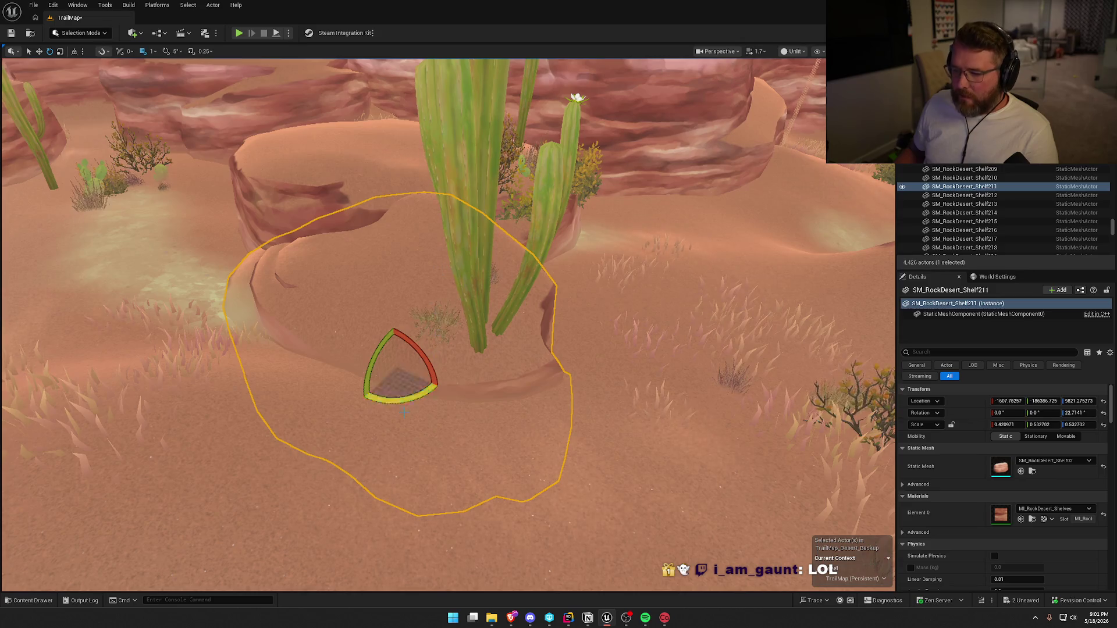
{"action": "left_click_drag", "start_coordinate": [401, 400], "coordinate": [356, 393]}
{"action": "mouse_move", "coordinate": [356, 353]}
{"action": "left_mouse_down"}
{"action": "mouse_move", "coordinate": [340, 372]}
{"action": "mouse_move", "coordinate": [348, 402]}
{"action": "left_mouse_up"}
- Tilt and enlarge Shelf211 so it sinks into the dune
{"action": "mouse_move", "coordinate": [407, 355]}
{"action": "left_mouse_down"}
{"action": "mouse_move", "coordinate": [346, 393]}
{"action": "mouse_move", "coordinate": [411, 359]}
{"action": "mouse_move", "coordinate": [411, 402]}
{"action": "left_mouse_up"}
{"action": "mouse_move", "coordinate": [372, 350]}
{"action": "left_mouse_down"}
{"action": "mouse_move", "coordinate": [333, 388]}
{"action": "mouse_move", "coordinate": [402, 339]}
{"action": "mouse_move", "coordinate": [391, 321]}
{"action": "mouse_move", "coordinate": [337, 389]}
{"action": "left_mouse_up"}
{"action": "key", "text": "r"}
{"action": "key", "text": "w"}
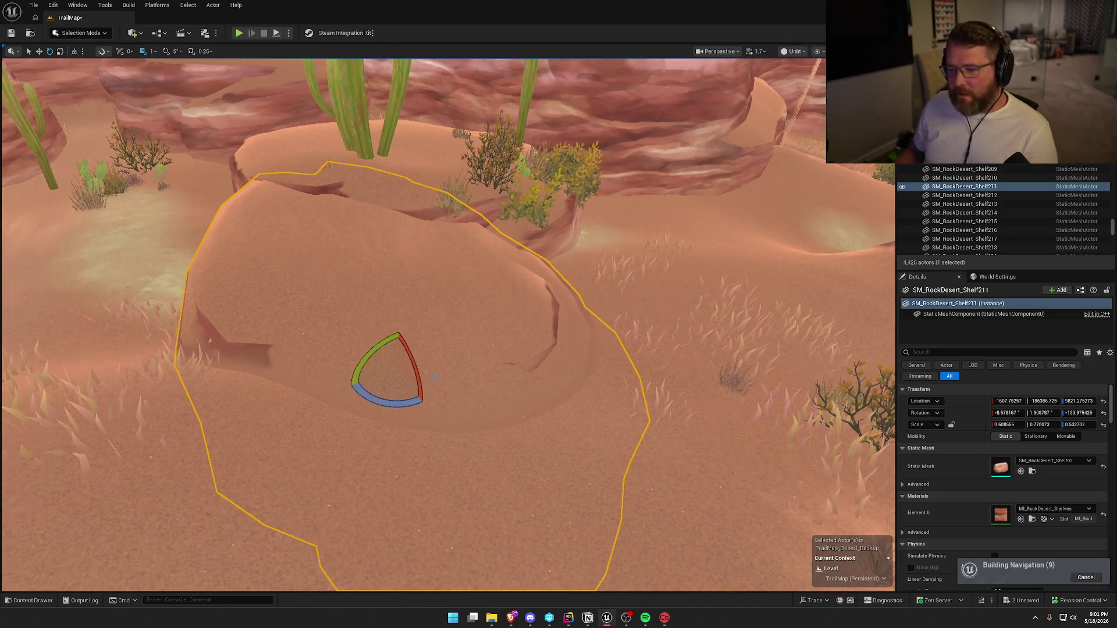
{"action": "mouse_move", "coordinate": [401, 340]}
{"action": "left_mouse_down"}
{"action": "mouse_move", "coordinate": [393, 318]}
{"action": "mouse_move", "coordinate": [398, 330]}
{"action": "mouse_move", "coordinate": [331, 391]}
{"action": "left_mouse_up"}
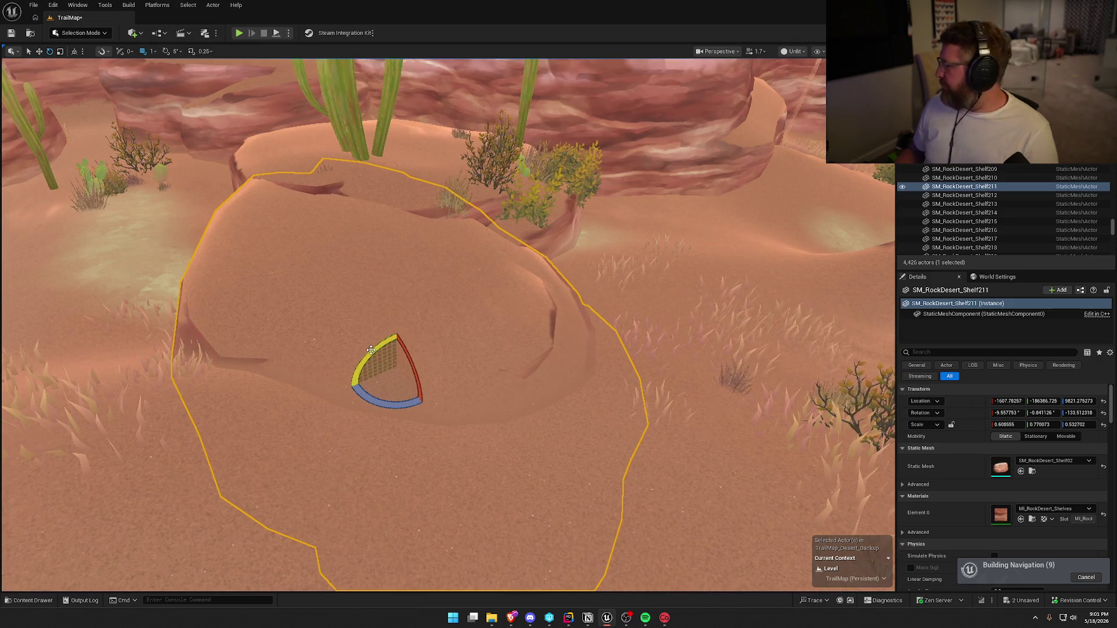
{"action": "left_click_drag", "start_coordinate": [399, 340], "coordinate": [397, 331]}
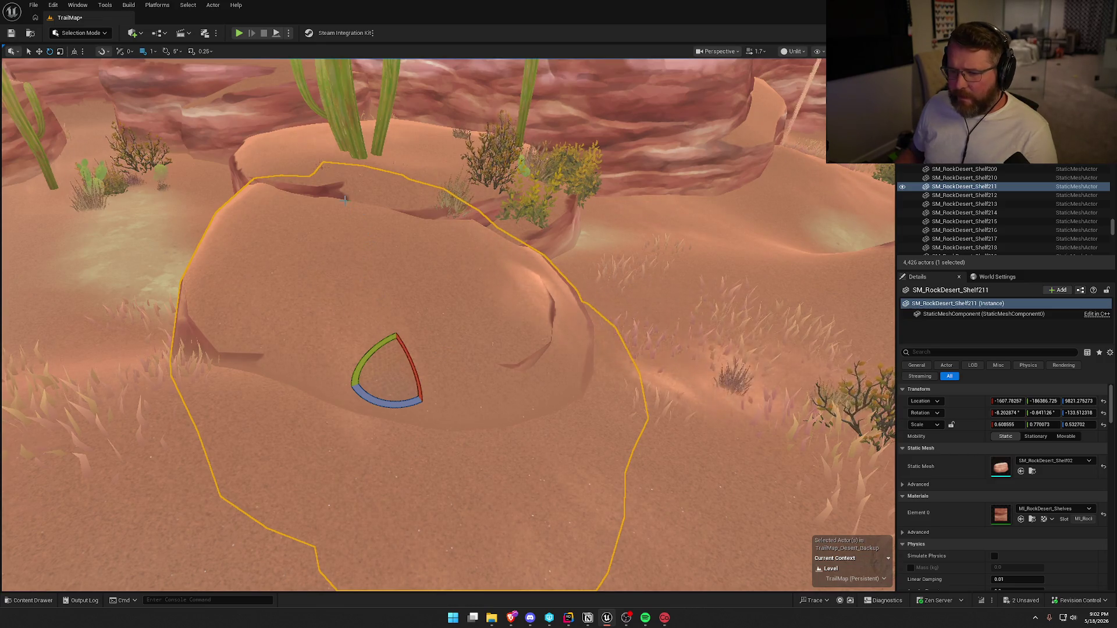
- Slightly tilt the rear shelf rock Shelf210 on two axes, then switch to Foliage mode
{"action": "left_click", "coordinate": [333, 185]}
{"action": "left_click_drag", "start_coordinate": [377, 249], "coordinate": [373, 261]}
{"action": "left_click_drag", "start_coordinate": [399, 195], "coordinate": [399, 190]}
{"action": "key", "text": "Escape"}
{"action": "left_click", "coordinate": [98, 33]}
{"action": "left_click", "coordinate": [77, 66]}
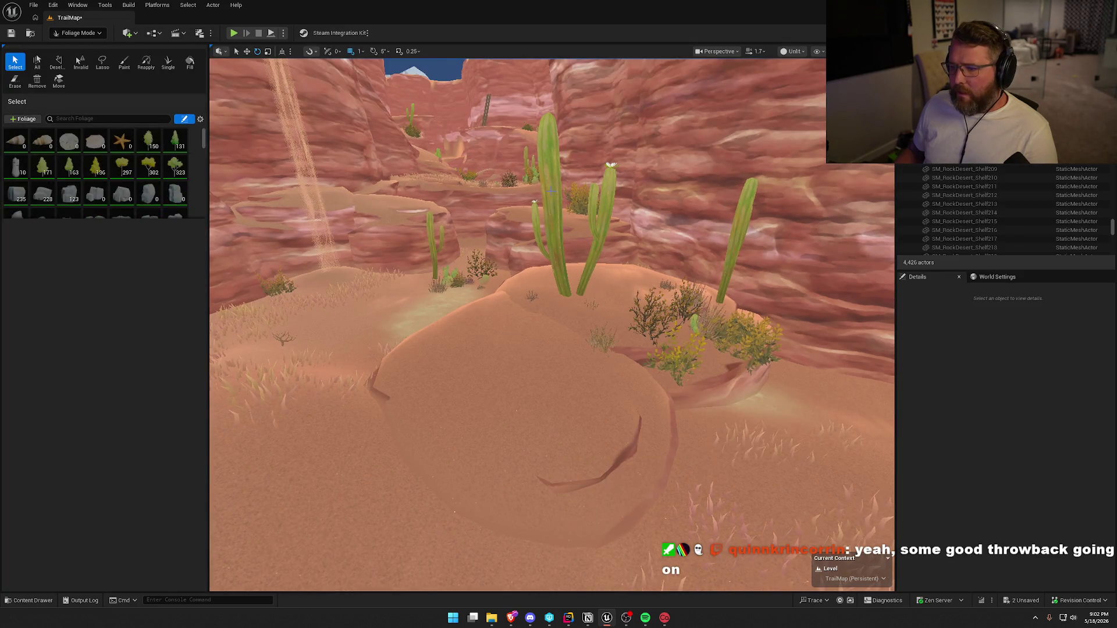
- Drag the tall cactus left to the dune's foreground, then return to Selection mode
{"action": "key", "text": "w"}
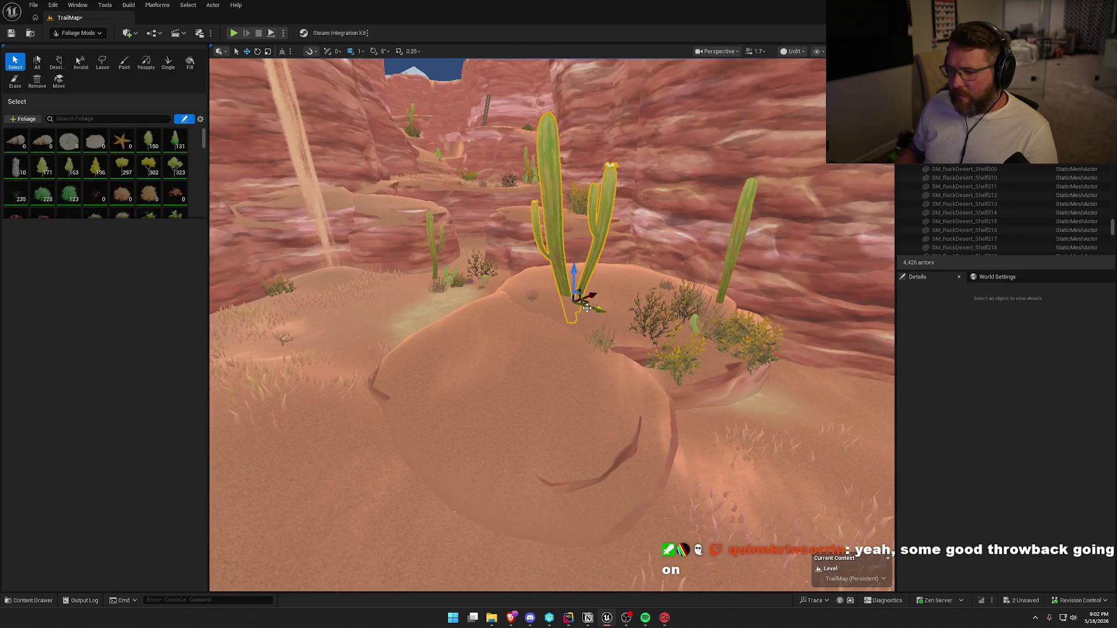
{"action": "mouse_move", "coordinate": [587, 302]}
{"action": "left_mouse_down"}
{"action": "mouse_move", "coordinate": [306, 309]}
{"action": "mouse_move", "coordinate": [308, 319]}
{"action": "left_mouse_up"}
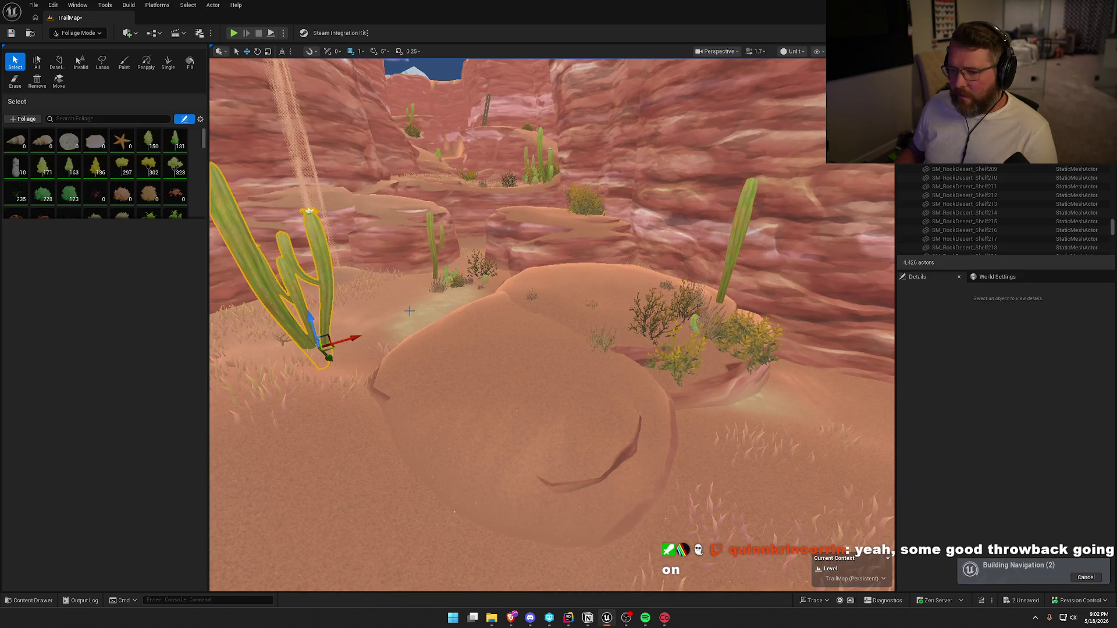
{"action": "left_click", "coordinate": [91, 33]}
{"action": "left_click", "coordinate": [82, 59]}
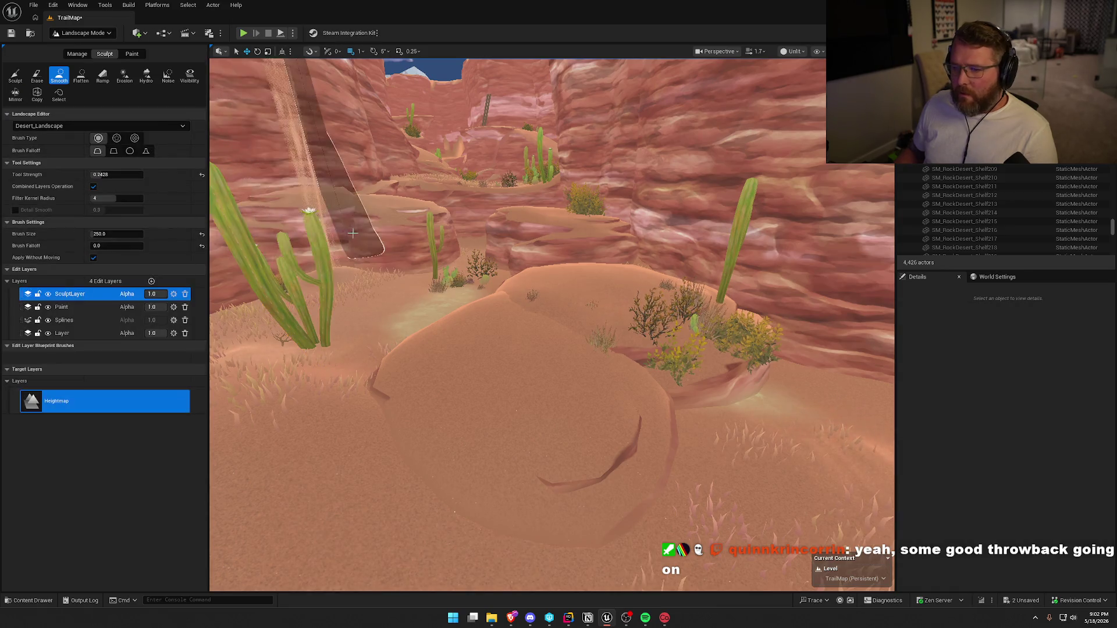
{"action": "left_click", "coordinate": [81, 33]}
{"action": "left_click", "coordinate": [82, 49]}
- Give the left shelf rock a slight extra rotation
{"action": "key", "text": "w"}
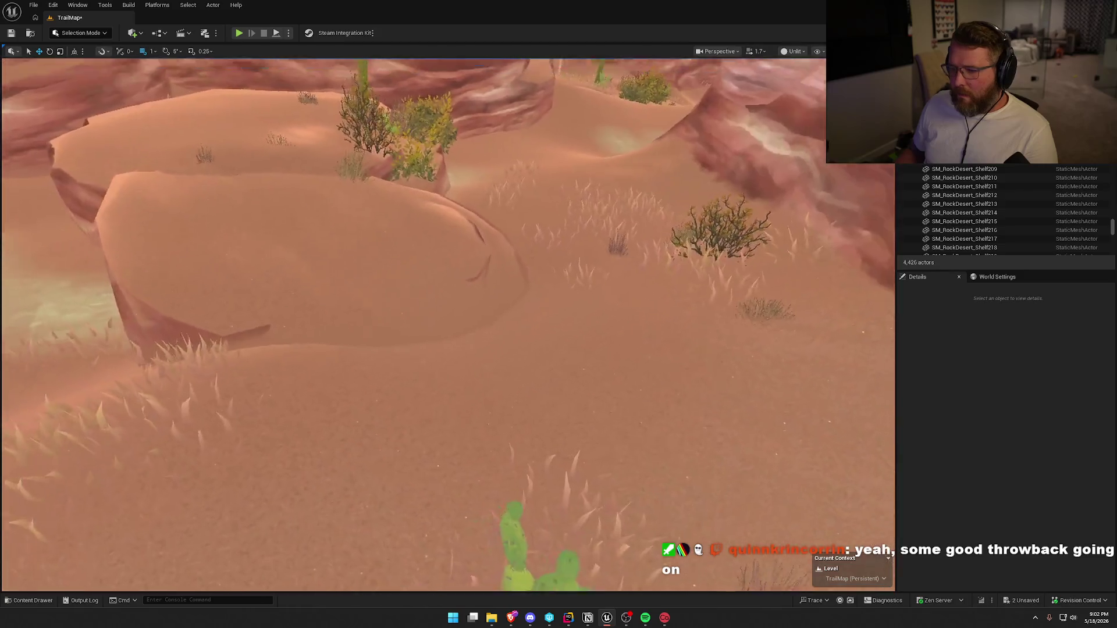
{"action": "key", "text": "w"}
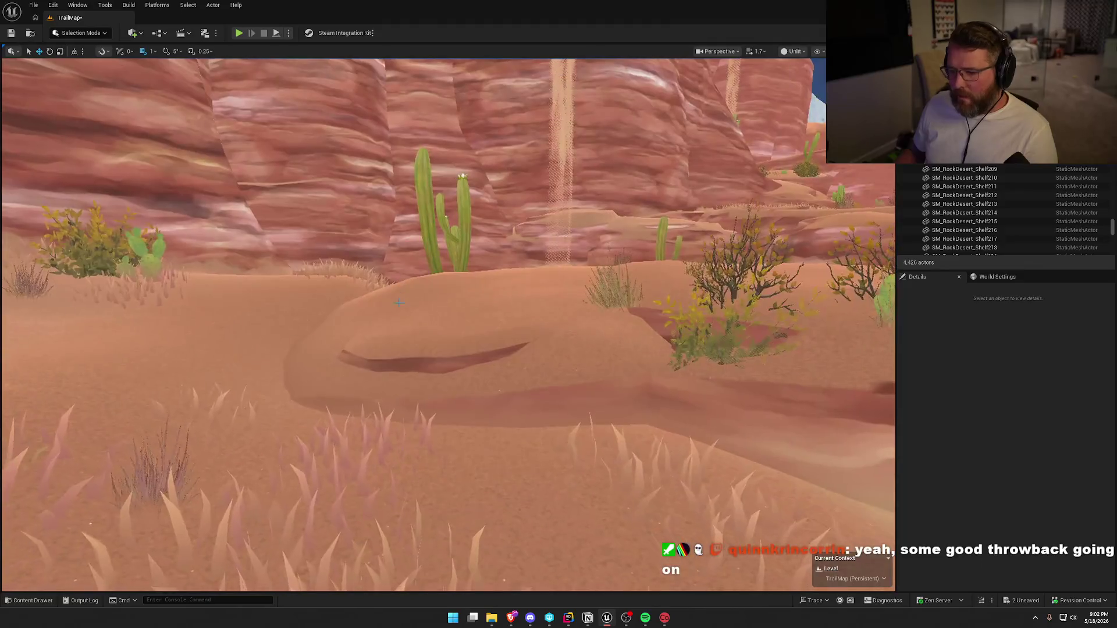
{"action": "left_click", "coordinate": [448, 348]}
{"action": "left_click_drag", "start_coordinate": [514, 428], "coordinate": [490, 438]}
{"action": "key", "text": "Escape"}
{"action": "key", "text": "s"}
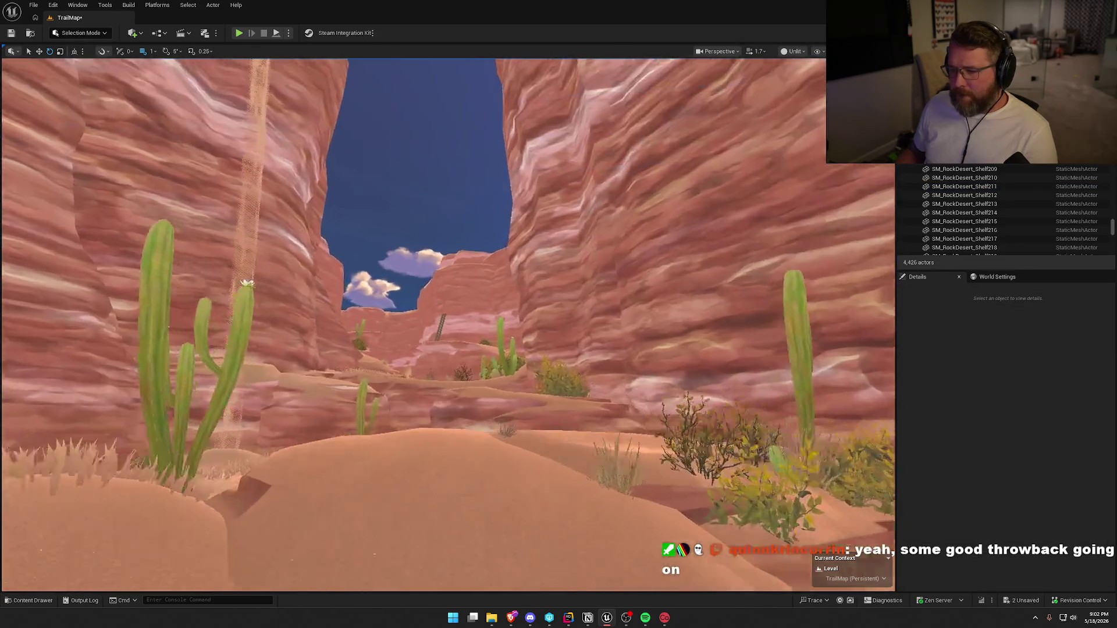
{"action": "key", "text": "w"}
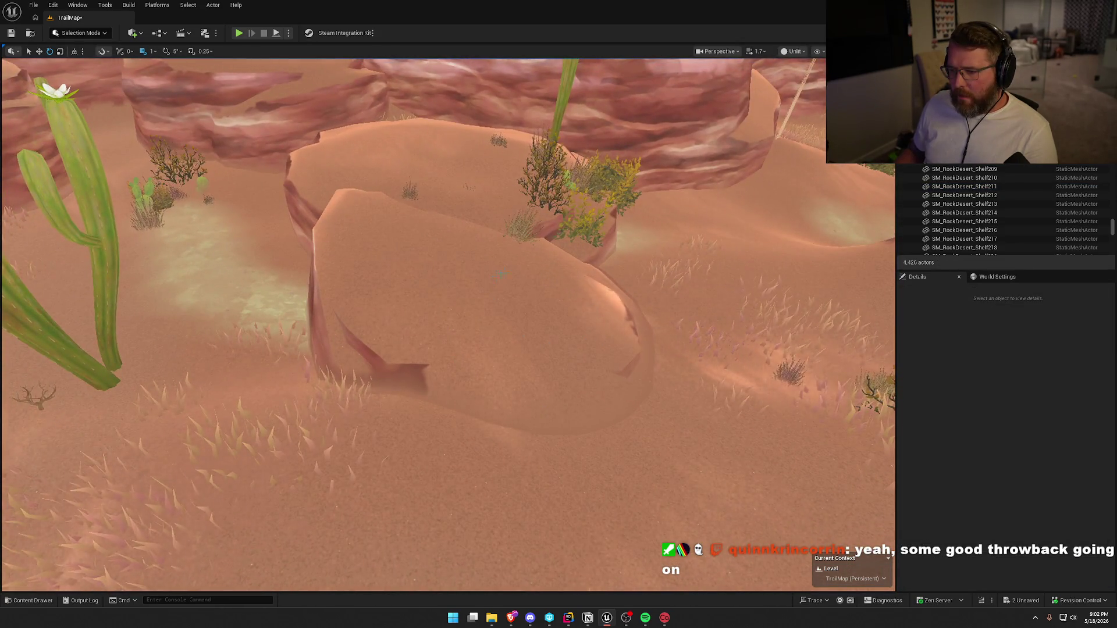
{"action": "key", "text": "w"}
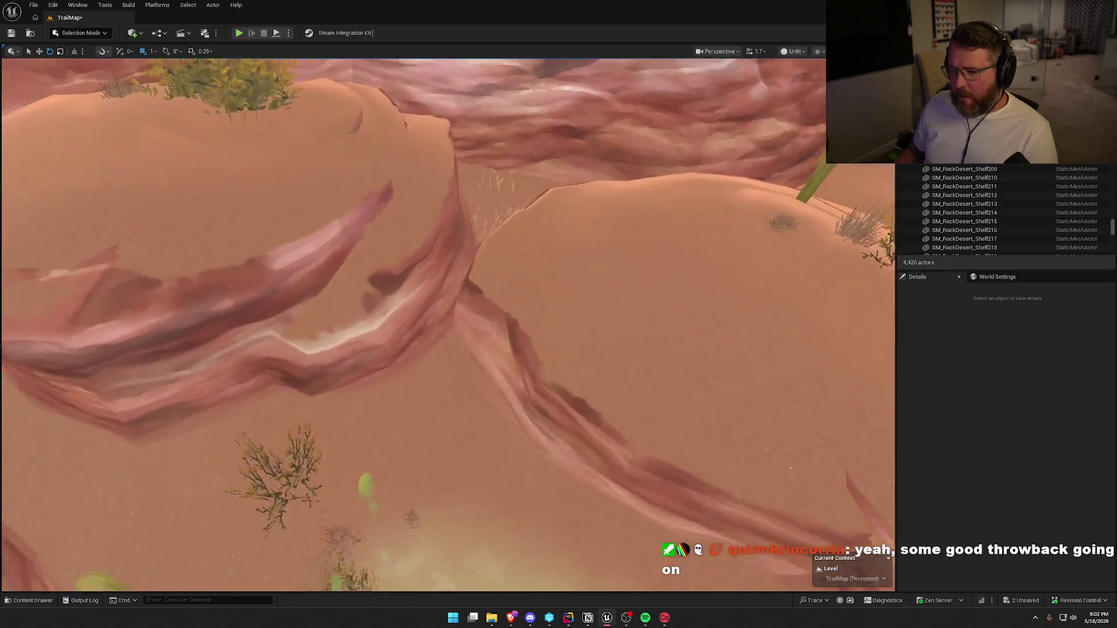
{"action": "key", "text": "w"}
- Alt-duplicate the shelf rock beside the cactus onto the upper dune and tilt Shelf208 slightly
{"action": "left_click", "coordinate": [576, 300]}
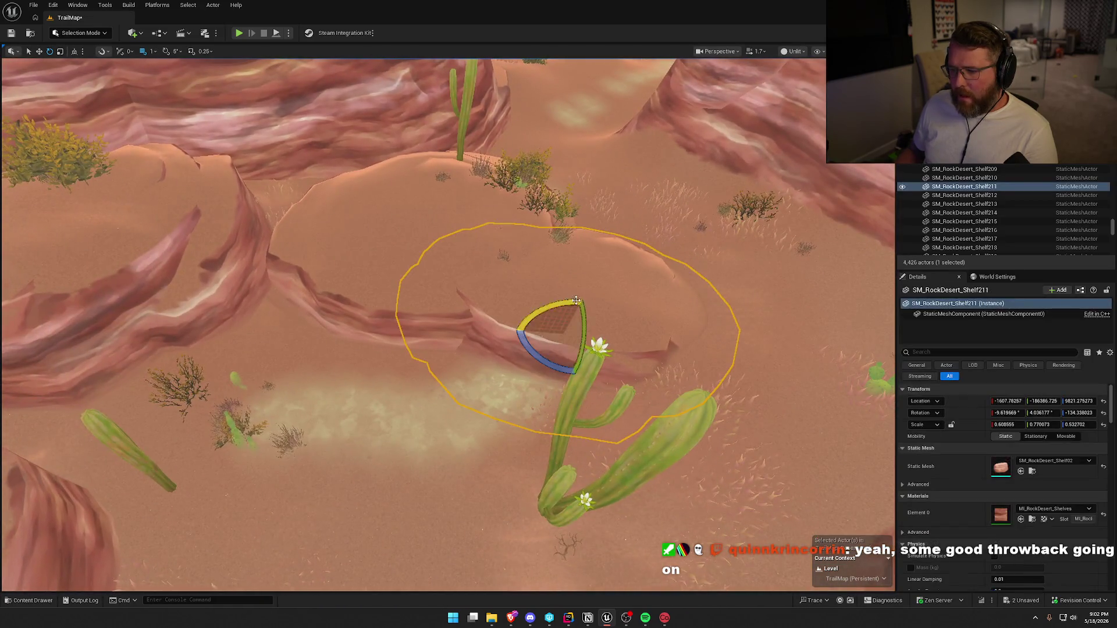
{"action": "key", "text": "w"}
{"action": "mouse_move", "coordinate": [567, 335]}
{"action": "left_mouse_down", "text": "alt"}
{"action": "mouse_move", "coordinate": [319, 257]}
{"action": "mouse_move", "coordinate": [271, 257]}
{"action": "mouse_move", "coordinate": [259, 274]}
{"action": "mouse_move", "coordinate": [224, 237]}
{"action": "mouse_move", "coordinate": [387, 283]}
{"action": "mouse_move", "coordinate": [430, 225]}
{"action": "mouse_move", "coordinate": [452, 243]}
{"action": "mouse_move", "coordinate": [438, 267]}
{"action": "mouse_move", "coordinate": [343, 262]}
{"action": "mouse_move", "coordinate": [358, 283]}
{"action": "mouse_move", "coordinate": [407, 269]}
{"action": "mouse_move", "coordinate": [403, 227]}
{"action": "left_mouse_up", "text": "alt"}
{"action": "key", "text": "e"}
{"action": "key", "text": "w"}
{"action": "left_click", "coordinate": [330, 218]}
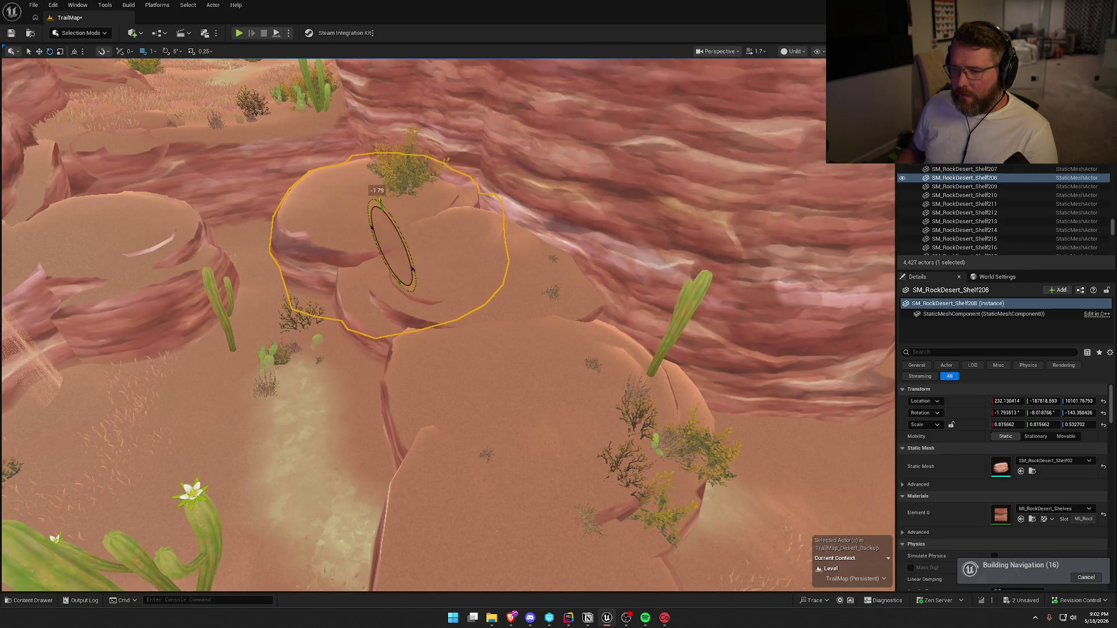
{"action": "mouse_move", "coordinate": [345, 268]}
{"action": "left_mouse_down"}
{"action": "mouse_move", "coordinate": [384, 227]}
{"action": "mouse_move", "coordinate": [471, 220]}
{"action": "mouse_move", "coordinate": [495, 317]}
{"action": "mouse_move", "coordinate": [494, 267]}
{"action": "mouse_move", "coordinate": [407, 227]}
{"action": "left_mouse_up"}
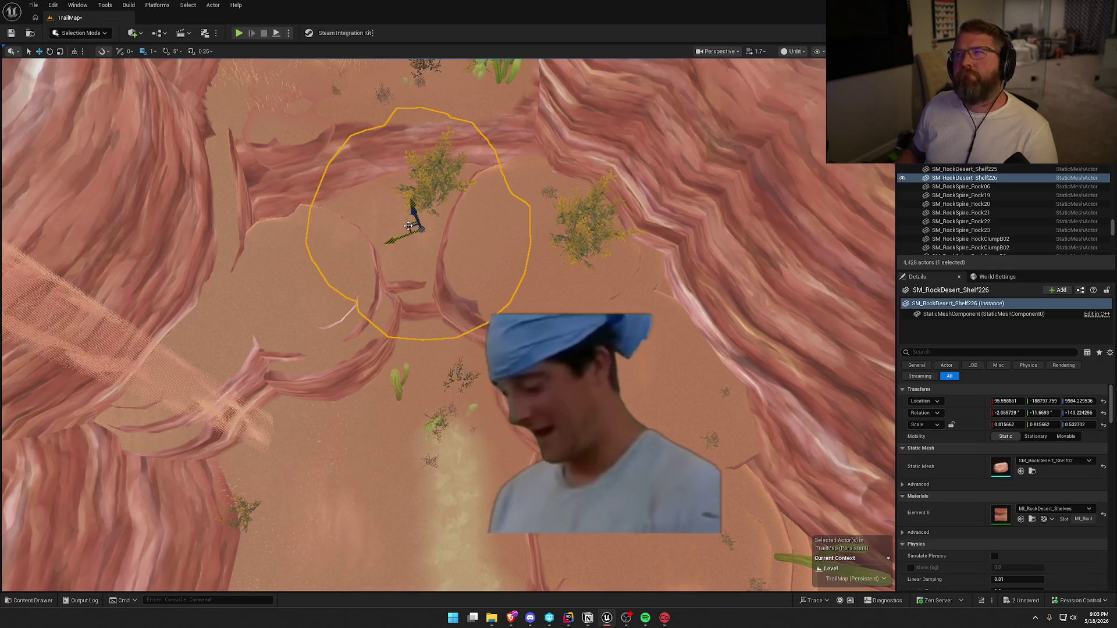
- Raise shelf rock Shelf226 and rotate it about 6 degrees
{"action": "key", "text": "f"}
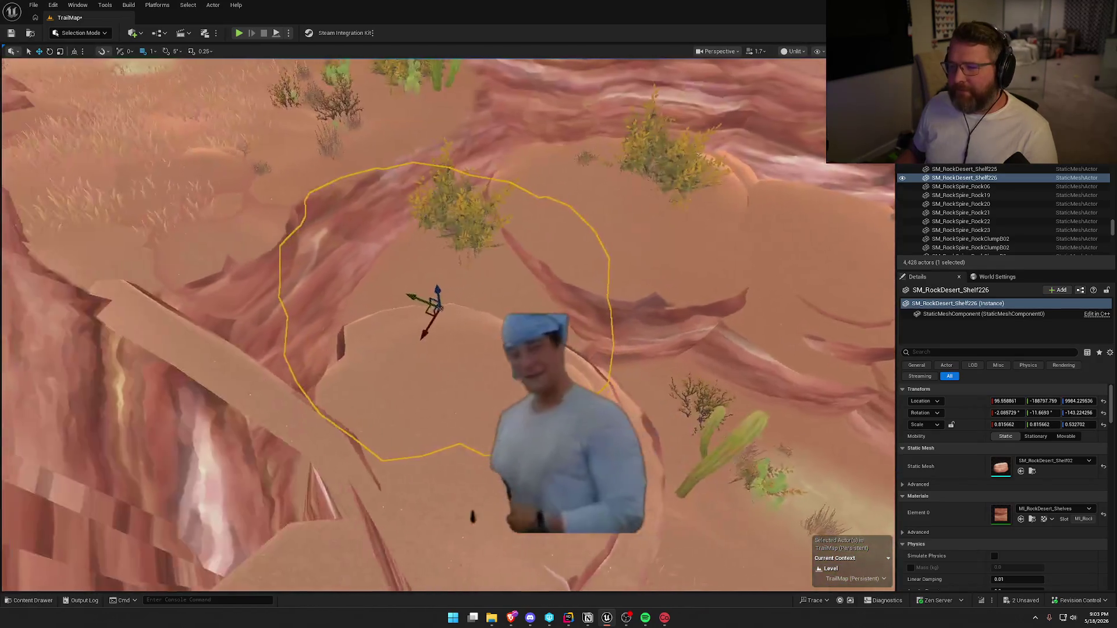
{"action": "left_click_drag", "start_coordinate": [441, 300], "coordinate": [444, 272]}
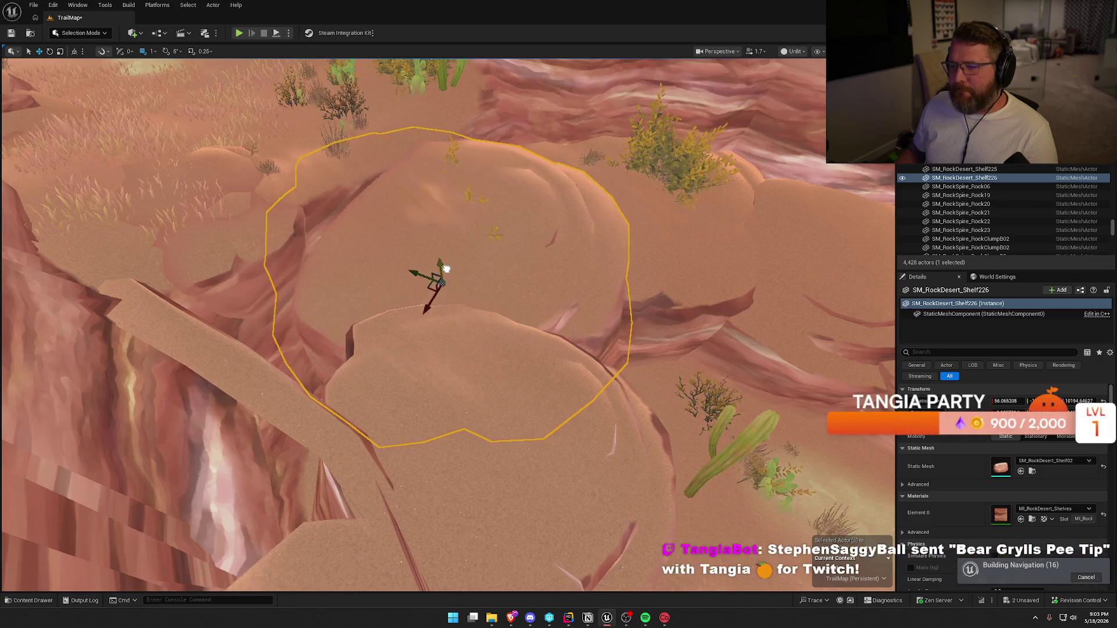
{"action": "key", "text": "e"}
{"action": "scroll", "coordinate": [443, 272], "scroll_direction": "up", "scroll_amount": 3}
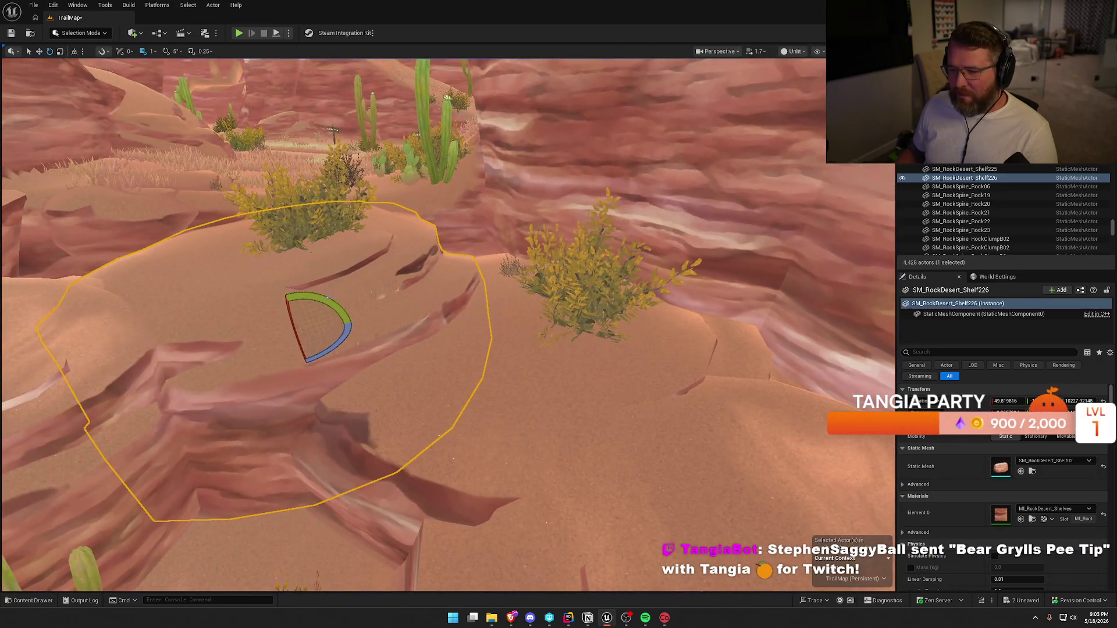
{"action": "left_click_drag", "start_coordinate": [256, 349], "coordinate": [253, 356]}
- Deeper in the canyon, duplicate another shelf rock up and to the right and raise the copy
{"action": "key", "text": "w"}
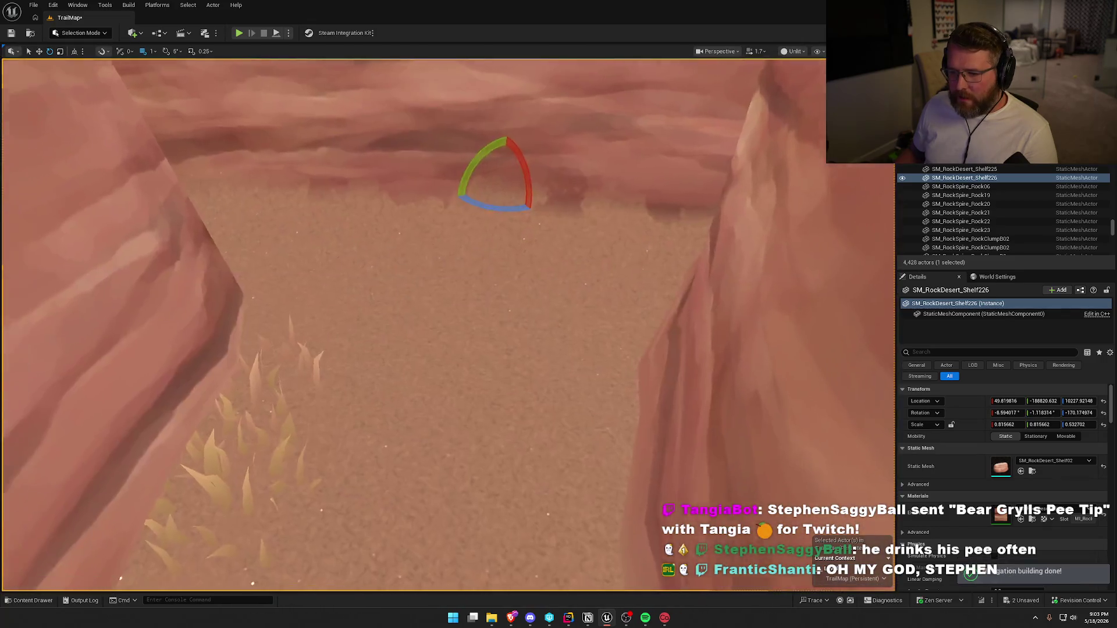
{"action": "key", "text": "w"}
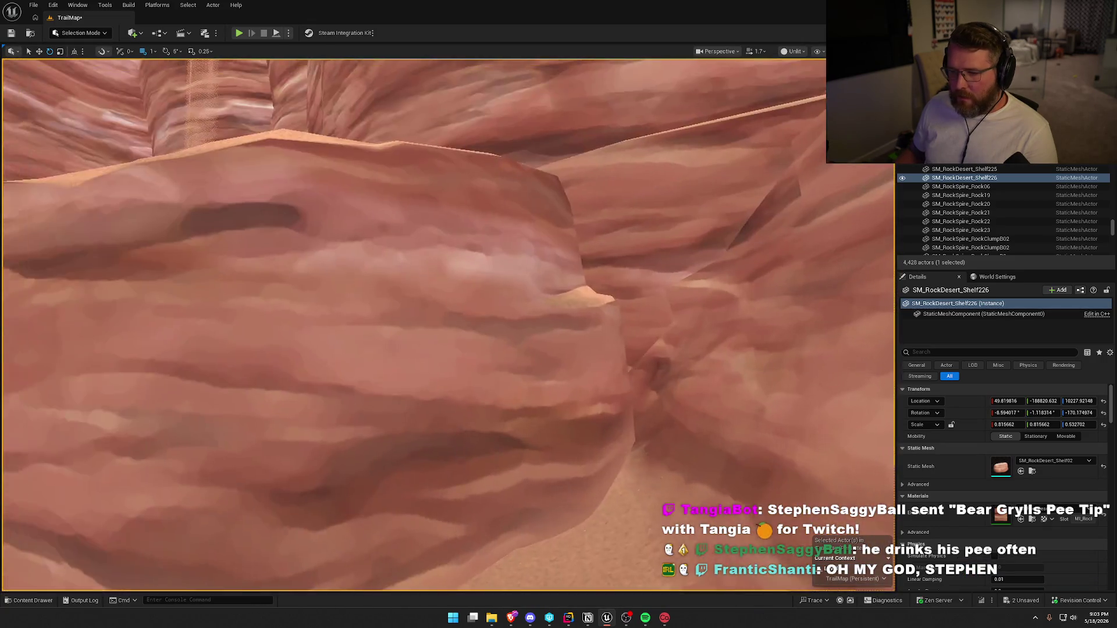
{"action": "key", "text": "w"}
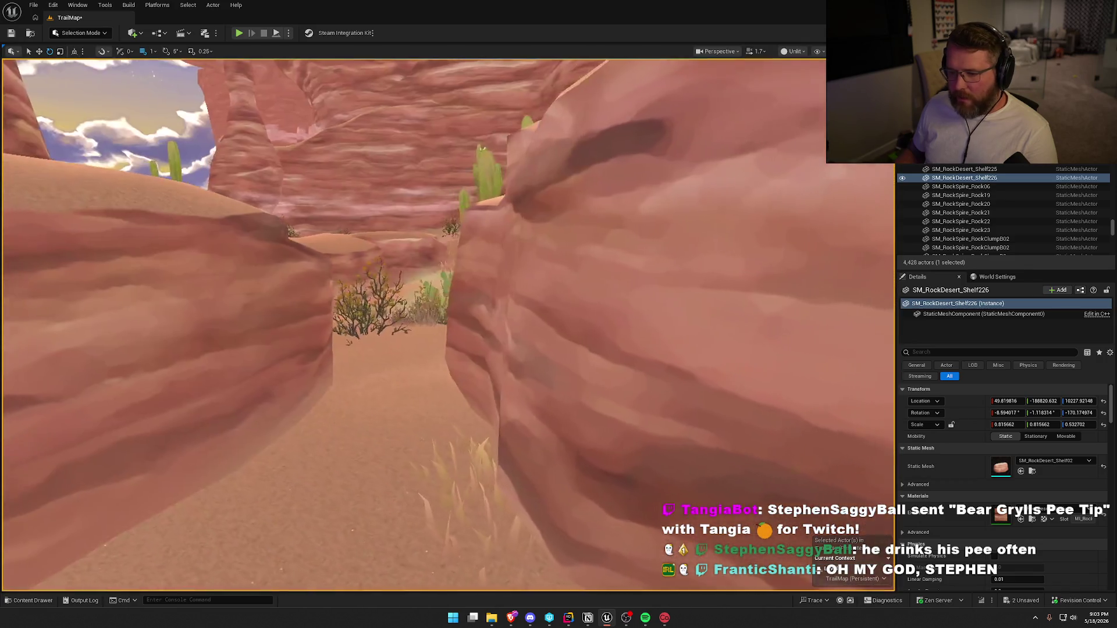
{"action": "key", "text": "w"}
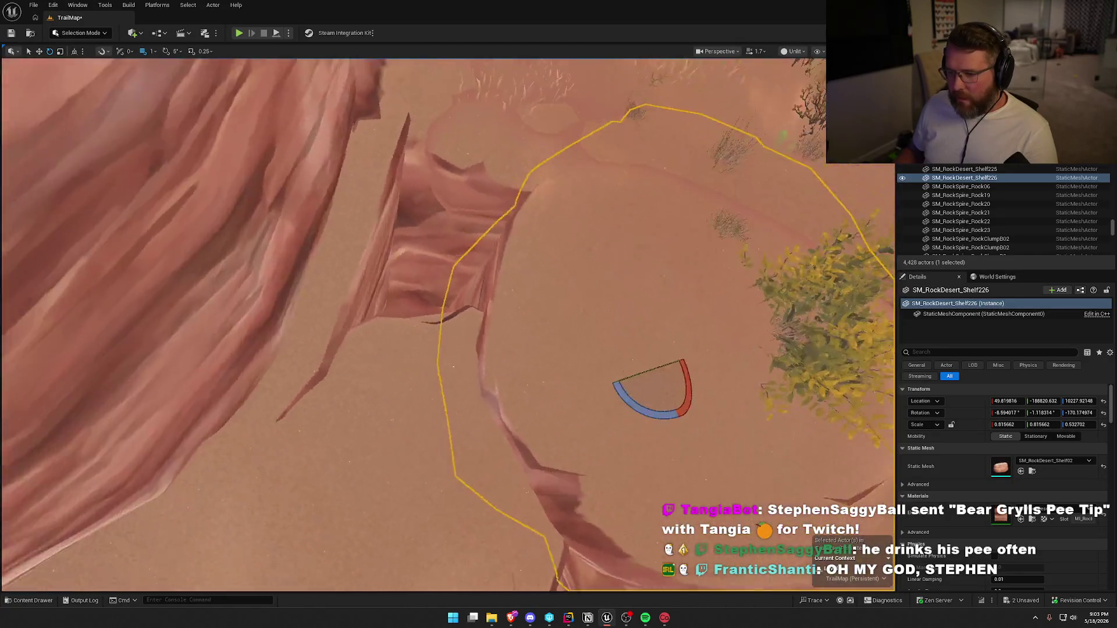
{"action": "left_click", "coordinate": [398, 394]}
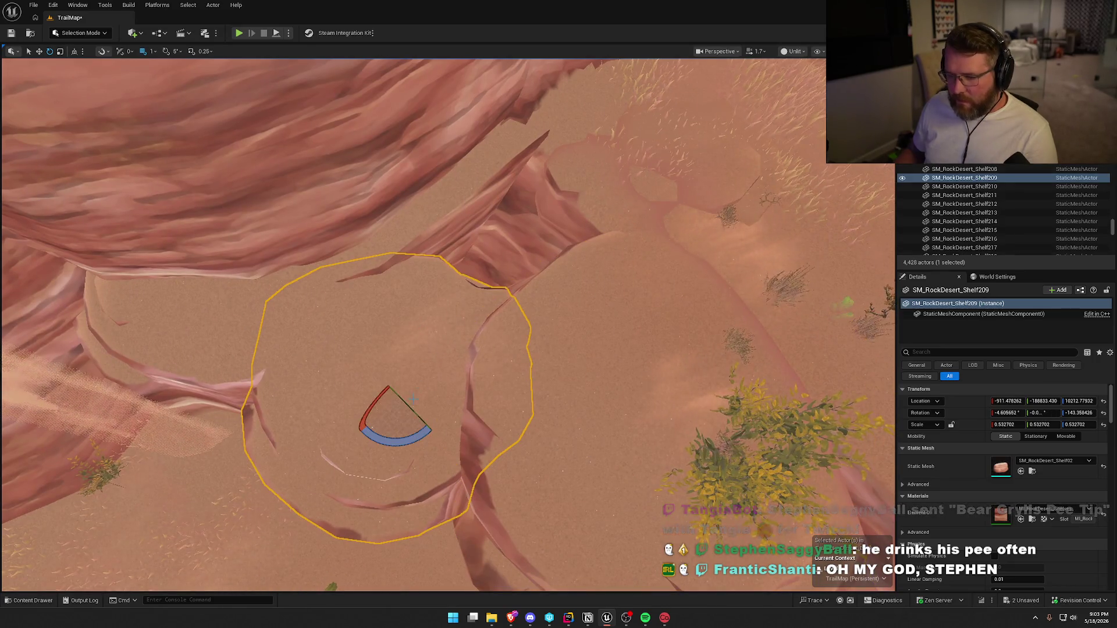
{"action": "key", "text": "w"}
{"action": "mouse_move", "coordinate": [397, 383]}
{"action": "left_mouse_down", "text": "alt"}
{"action": "mouse_move", "coordinate": [494, 321]}
{"action": "mouse_move", "coordinate": [490, 262]}
{"action": "left_mouse_up", "text": "alt"}
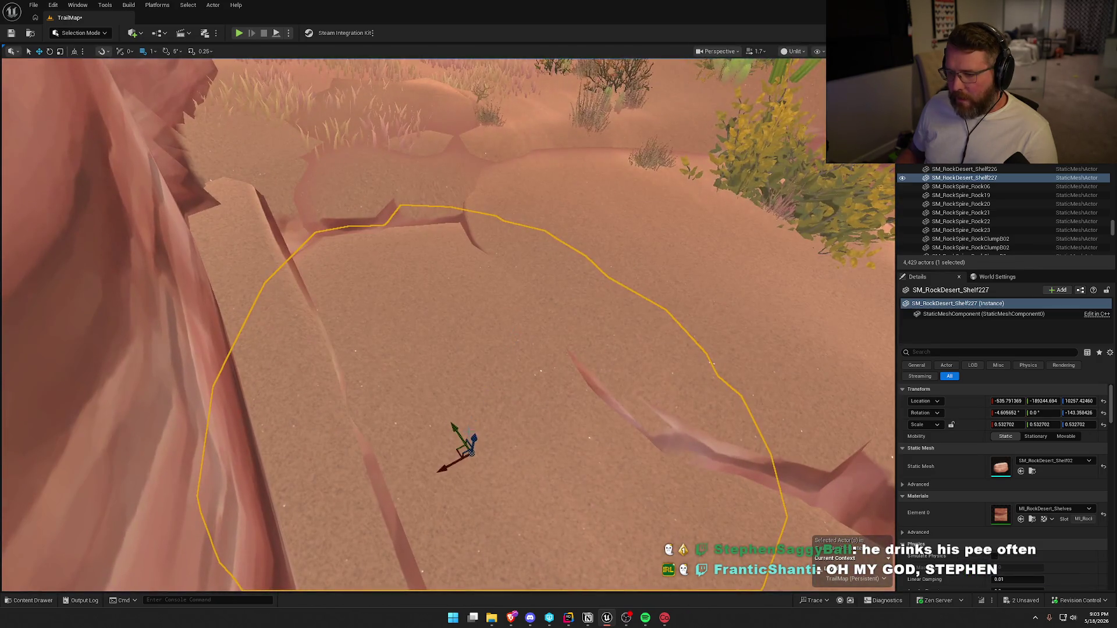
{"action": "left_click_drag", "start_coordinate": [471, 440], "coordinate": [464, 402]}
{"action": "key", "text": "f"}
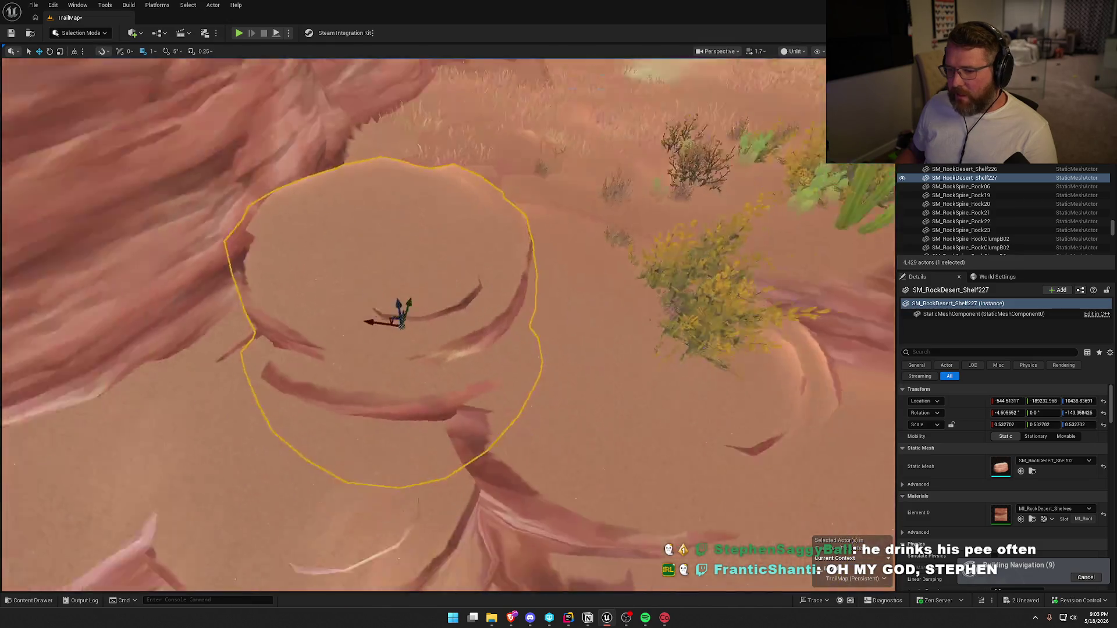
{"action": "key", "text": "Escape"}
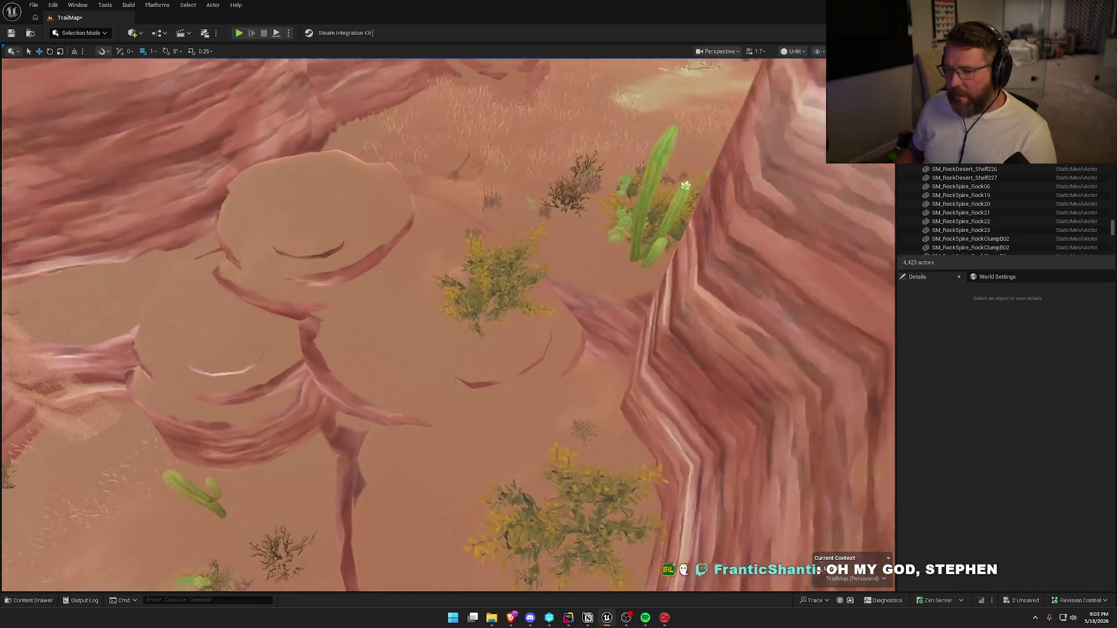
- Adjust the tilt of the shelf rock on the canyon floor, then deselect it
{"action": "left_click", "coordinate": [349, 431]}
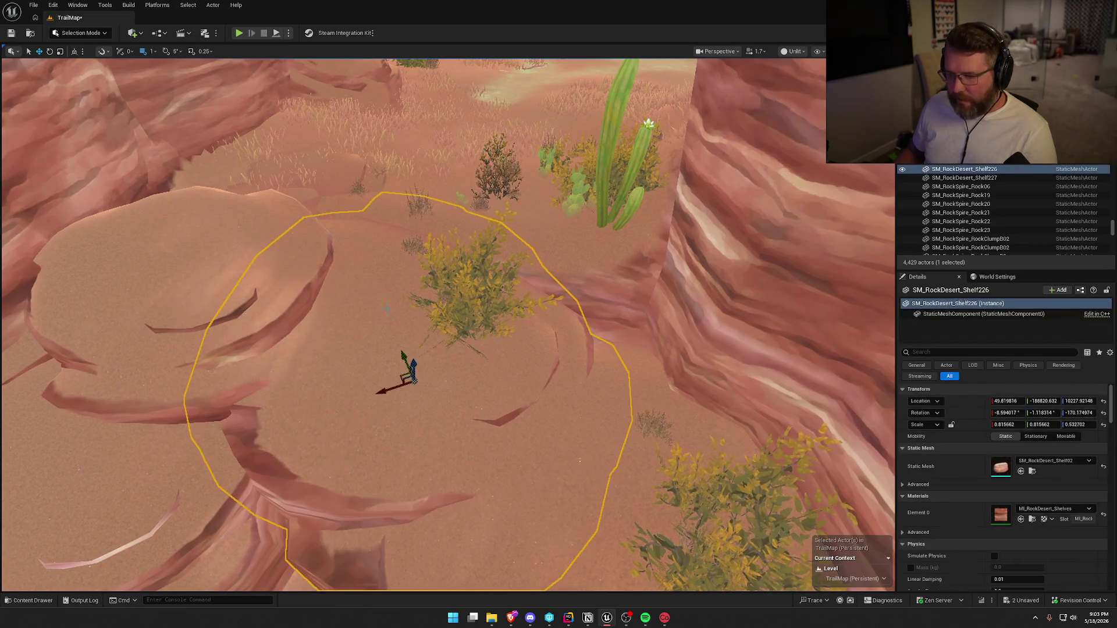
{"action": "key", "text": "e"}
{"action": "mouse_move", "coordinate": [387, 372]}
{"action": "left_mouse_down"}
{"action": "mouse_move", "coordinate": [402, 342]}
{"action": "mouse_move", "coordinate": [404, 355]}
{"action": "left_mouse_up"}
{"action": "scroll", "coordinate": [407, 349], "scroll_direction": "up", "scroll_amount": 5}
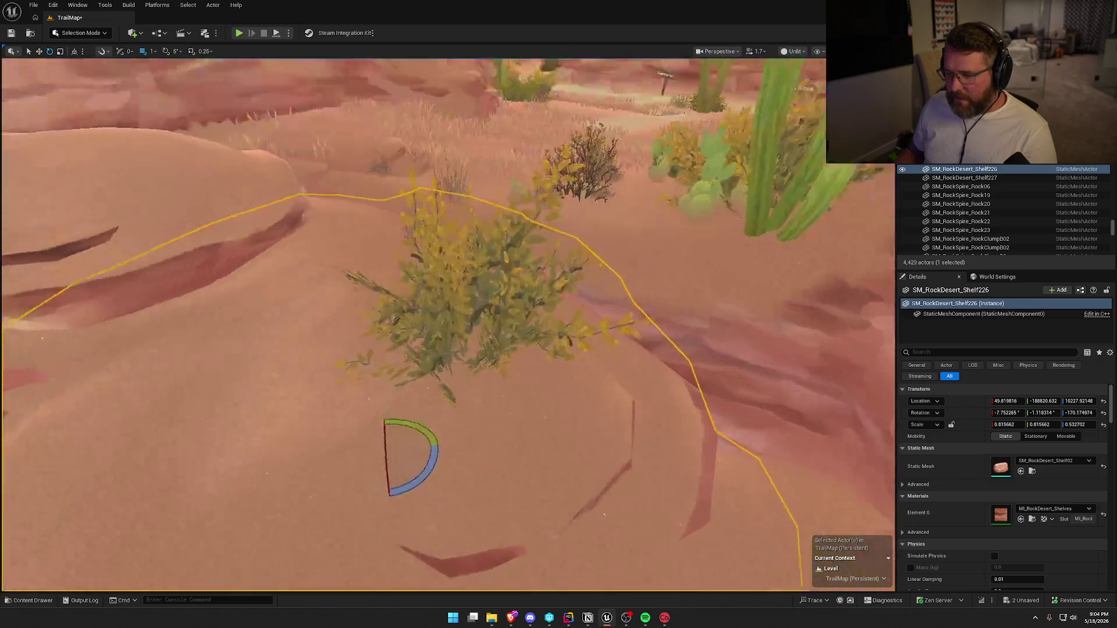
{"action": "scroll", "coordinate": [419, 357], "scroll_direction": "down", "scroll_amount": 10}
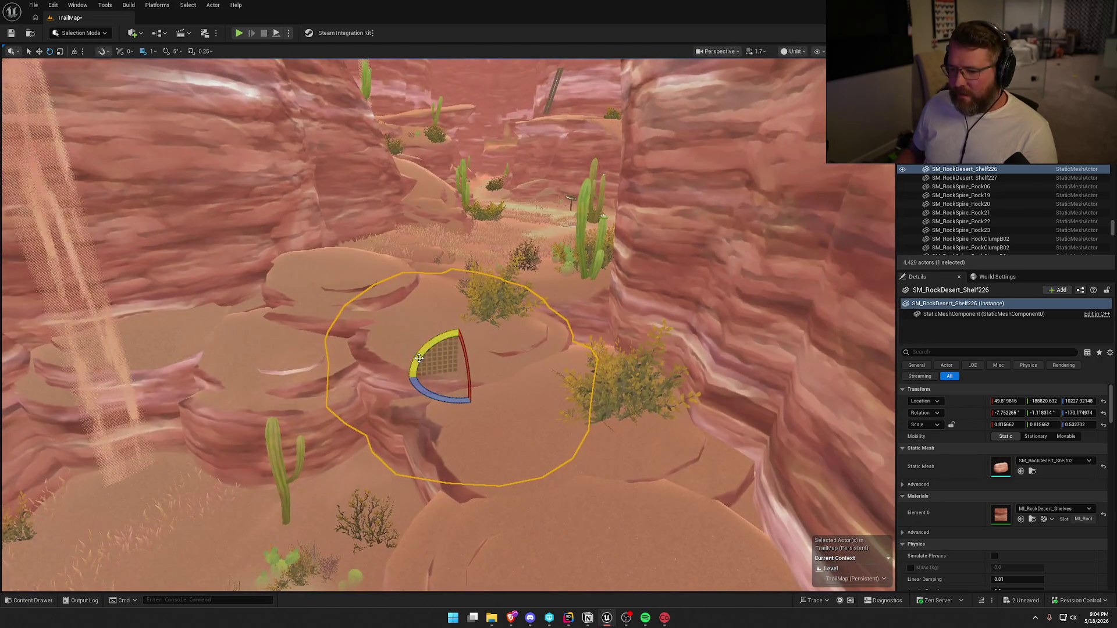
{"action": "left_click_drag", "start_coordinate": [419, 358], "coordinate": [406, 375]}
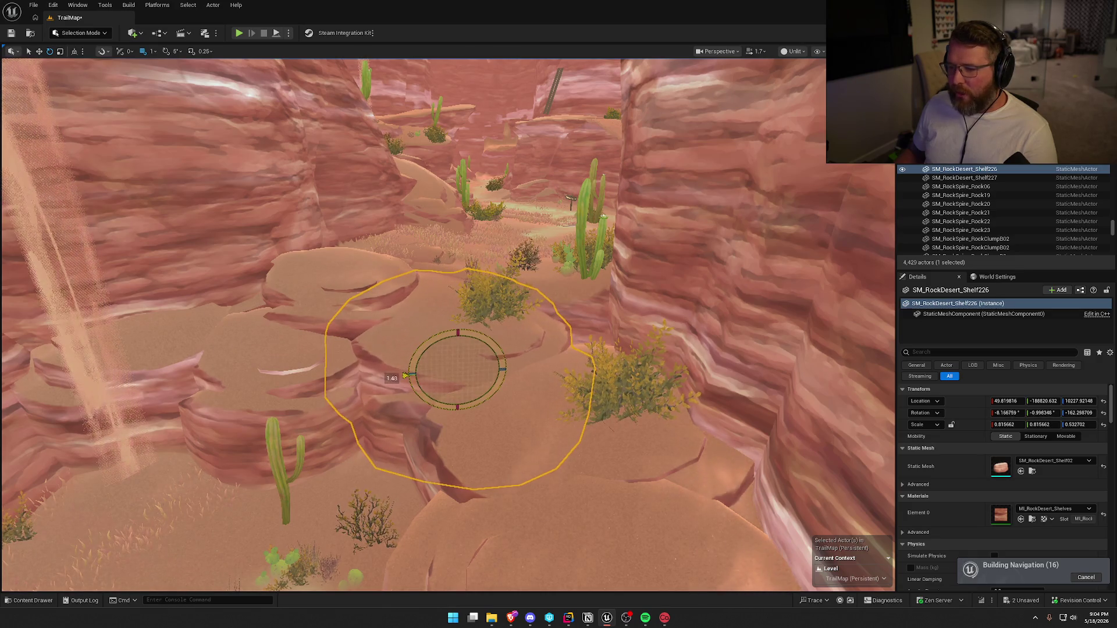
{"action": "key", "text": "Escape"}
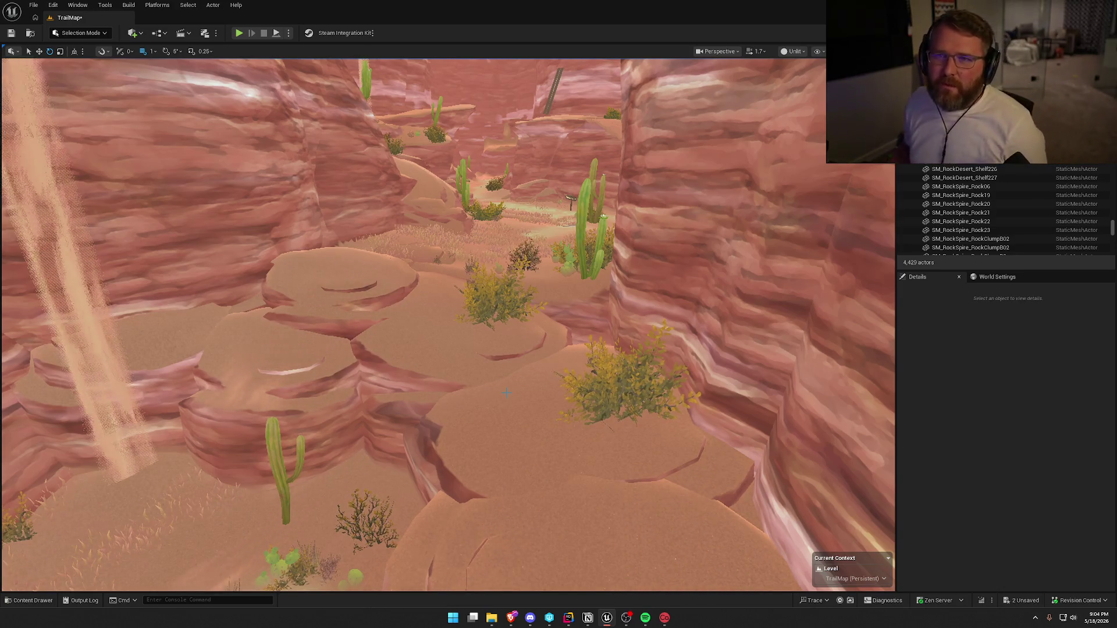
- Fly to the Buzzard Gulch sign and enter Landscape mode with Shift+2
{"action": "mouse_move", "coordinate": [359, 500]}
{"action": "left_mouse_down"}
{"action": "mouse_move", "coordinate": [395, 454]}
{"action": "mouse_move", "coordinate": [413, 488]}
{"action": "mouse_move", "coordinate": [453, 466]}
{"action": "mouse_move", "coordinate": [407, 465]}
{"action": "mouse_move", "coordinate": [431, 466]}
{"action": "left_mouse_up"}
{"action": "mouse_move", "coordinate": [360, 174]}
{"action": "left_mouse_down"}
{"action": "mouse_move", "coordinate": [372, 173]}
{"action": "mouse_move", "coordinate": [355, 174]}
{"action": "left_mouse_up"}
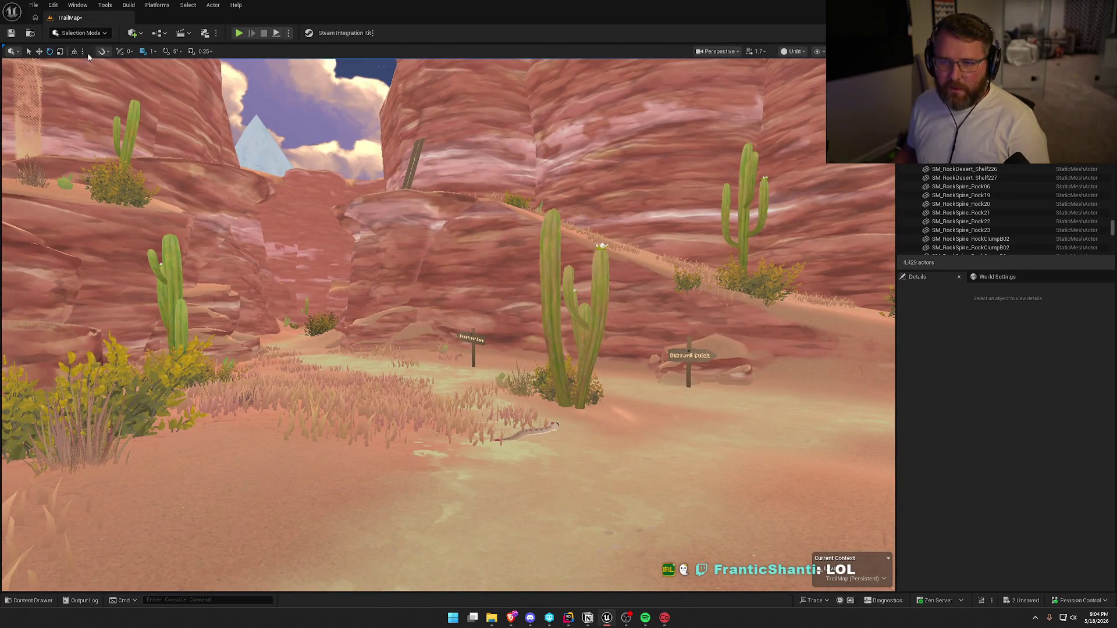
{"action": "key", "text": "shift+2"}
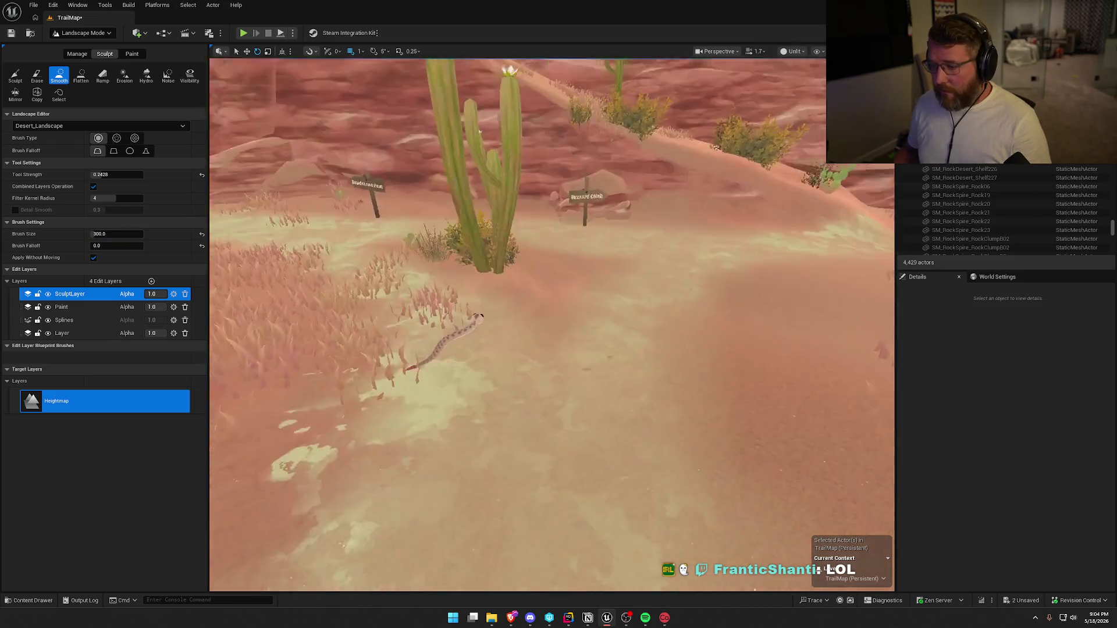
- Fly to the sand ledge and delete both bp_Board wooden posts in Selection mode
{"action": "key", "text": "s"}
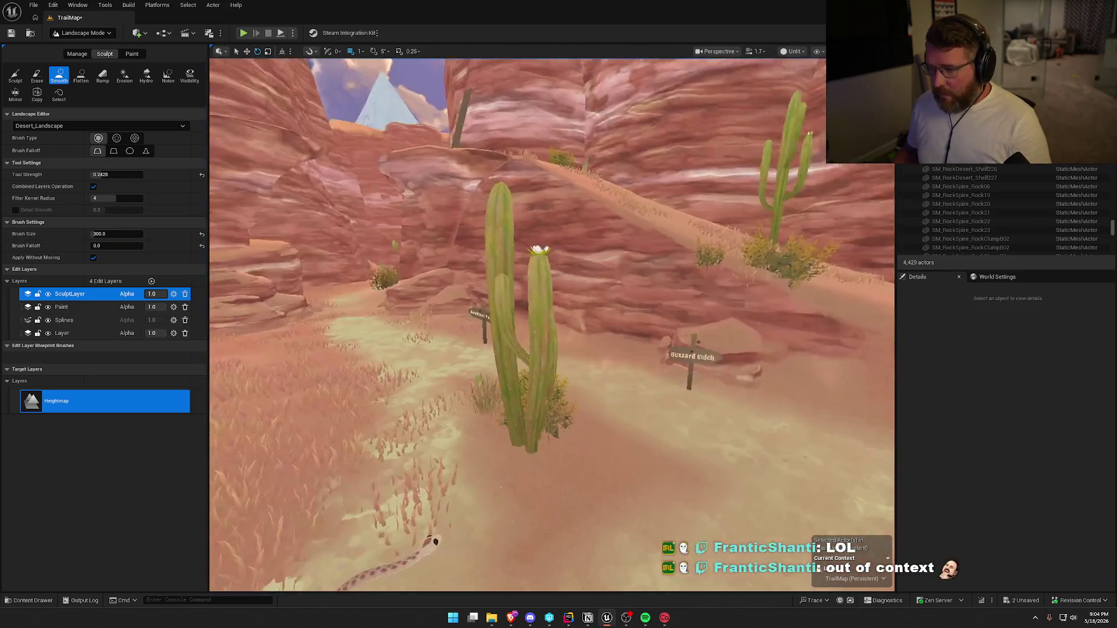
{"action": "key", "text": "w"}
{"action": "key", "text": "s"}
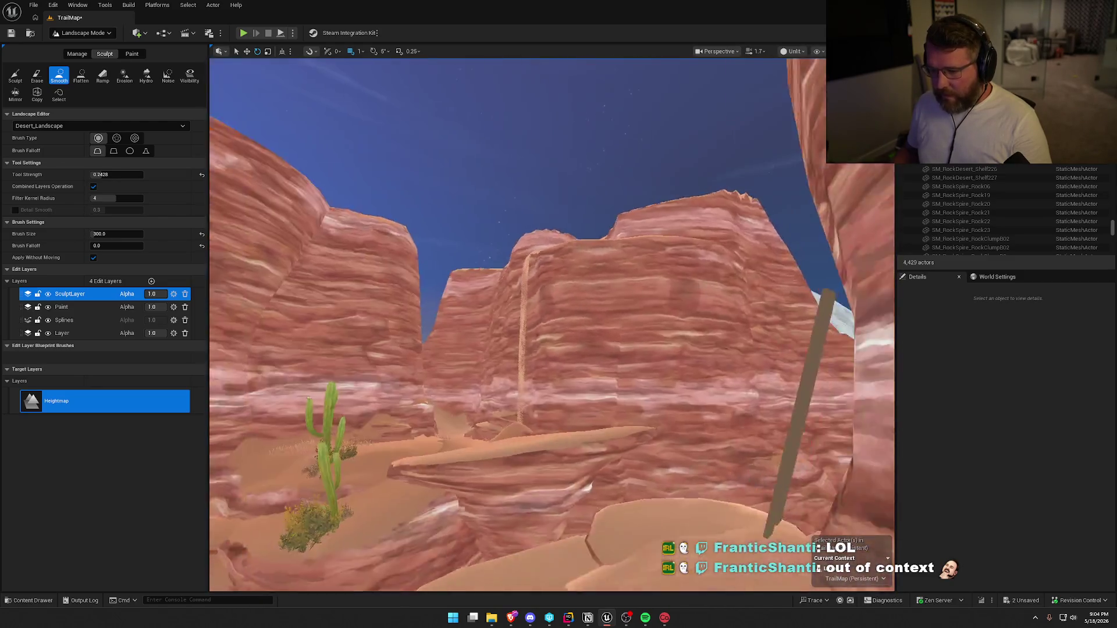
{"action": "key", "text": "w"}
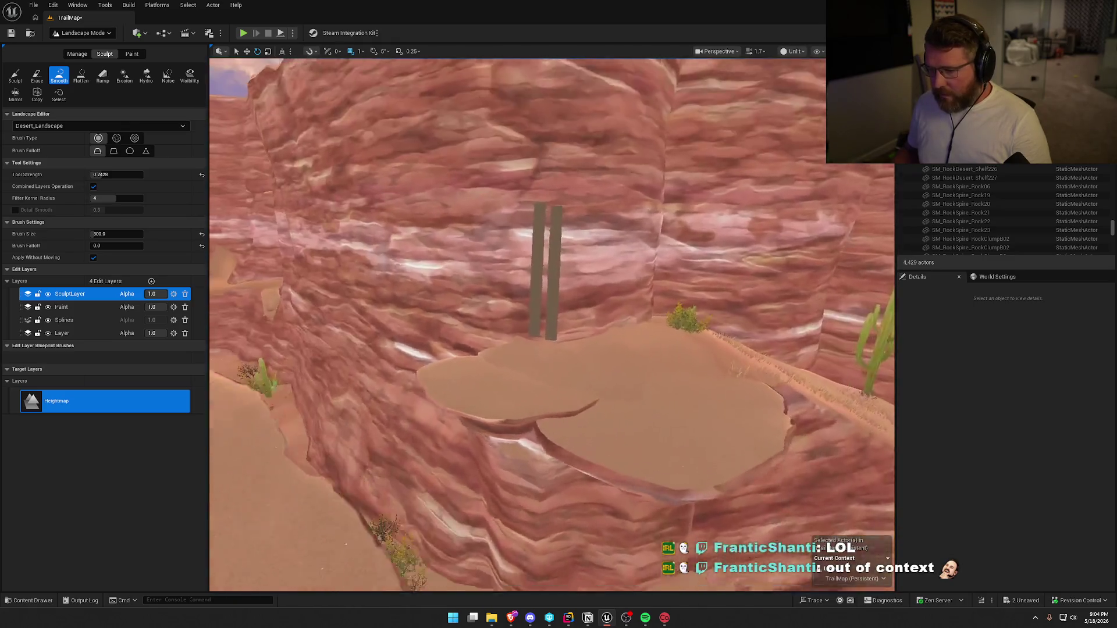
{"action": "key", "text": "w"}
{"action": "left_click", "coordinate": [81, 33]}
{"action": "left_click", "coordinate": [81, 58]}
{"action": "left_click", "coordinate": [393, 230]}
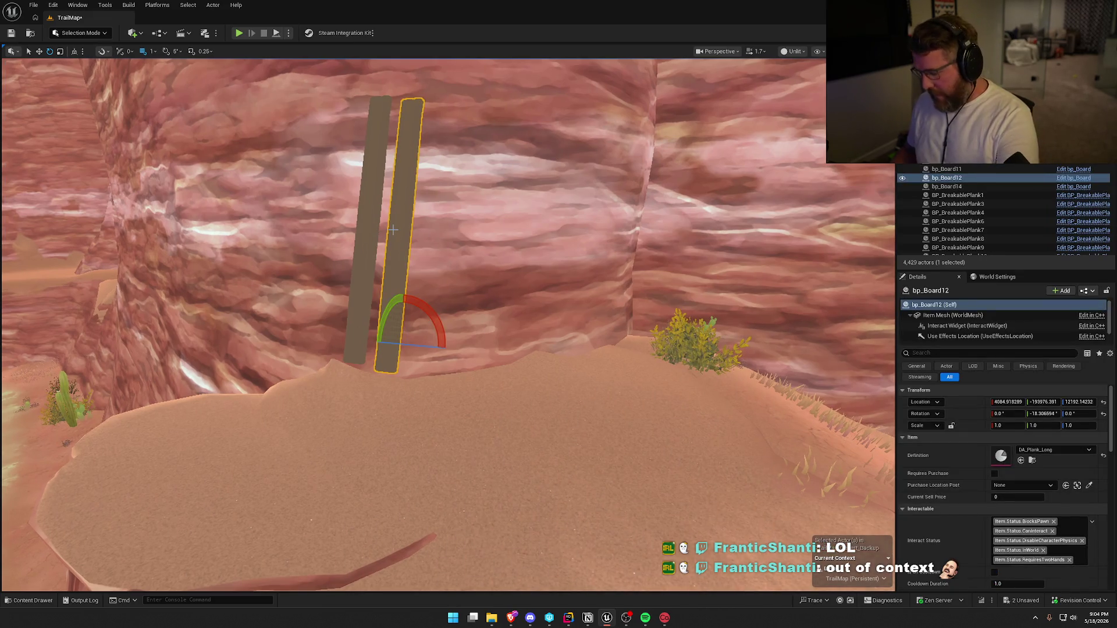
{"action": "key", "text": "Delete"}
{"action": "left_click", "coordinate": [371, 230]}
{"action": "key", "text": "Delete"}
{"action": "left_click", "coordinate": [80, 33]}
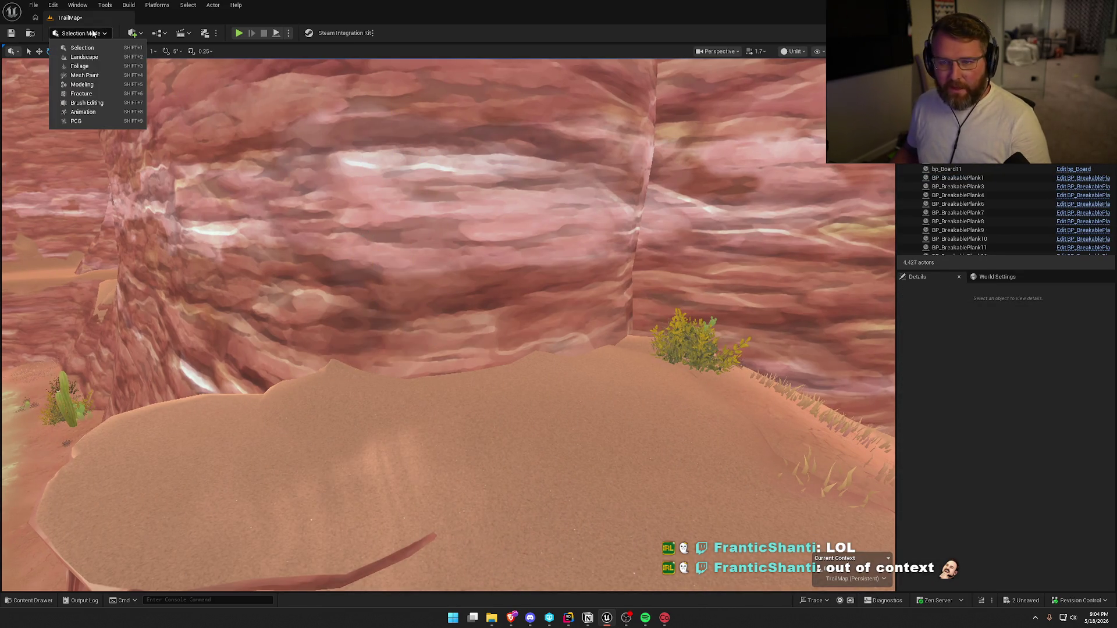
- Paint the Smooth brush over the sand around the tall cactus and dry shrub
{"action": "left_click", "coordinate": [82, 58]}
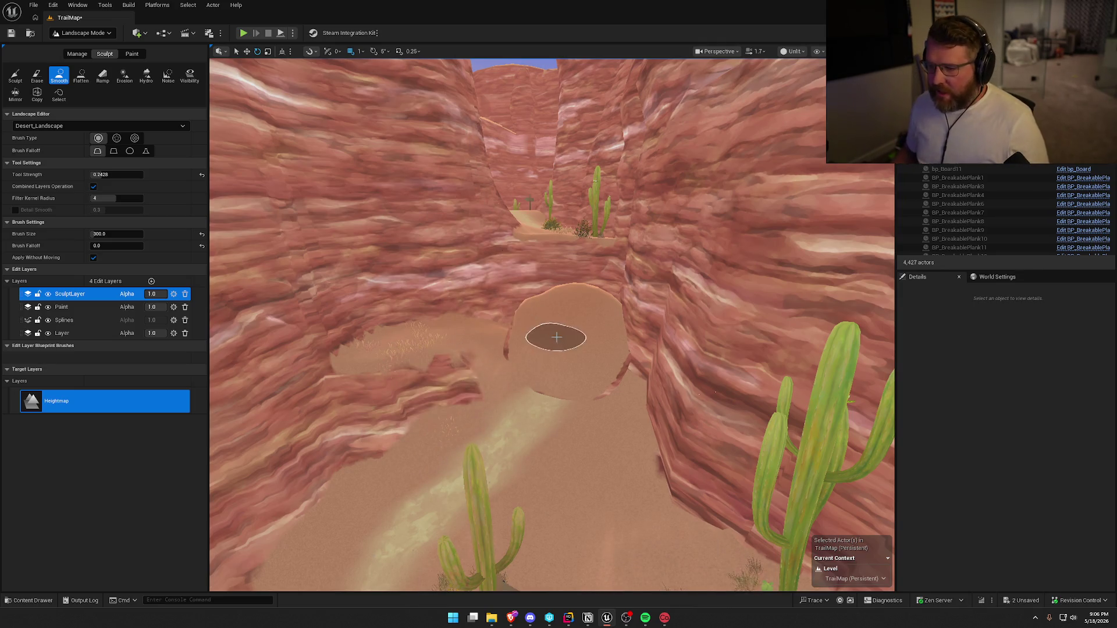
{"action": "key", "text": "w"}
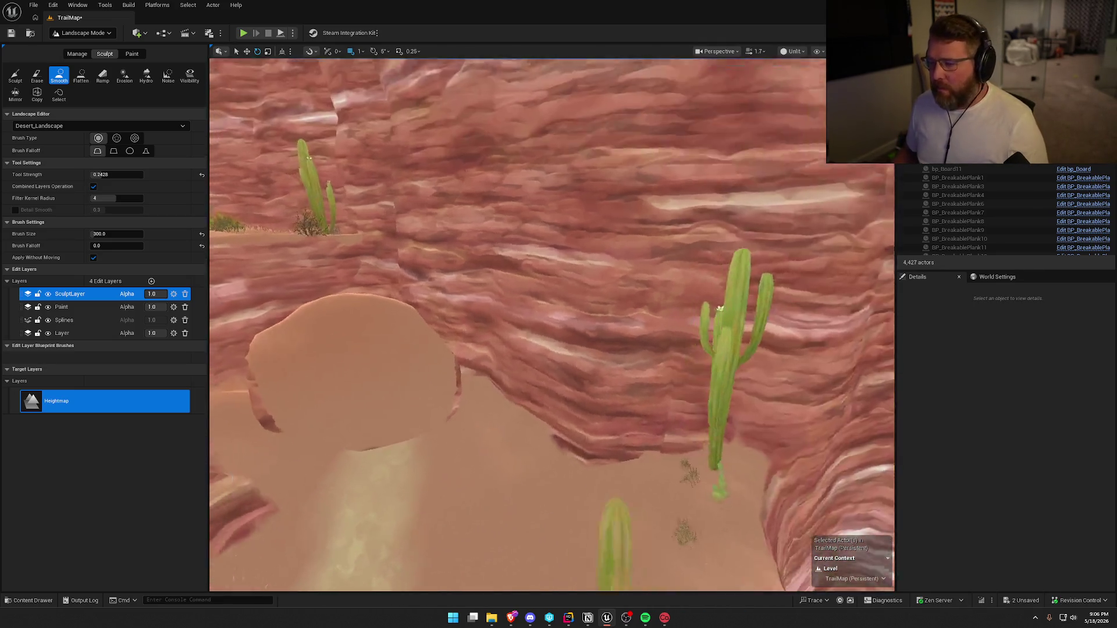
{"action": "key", "text": "s"}
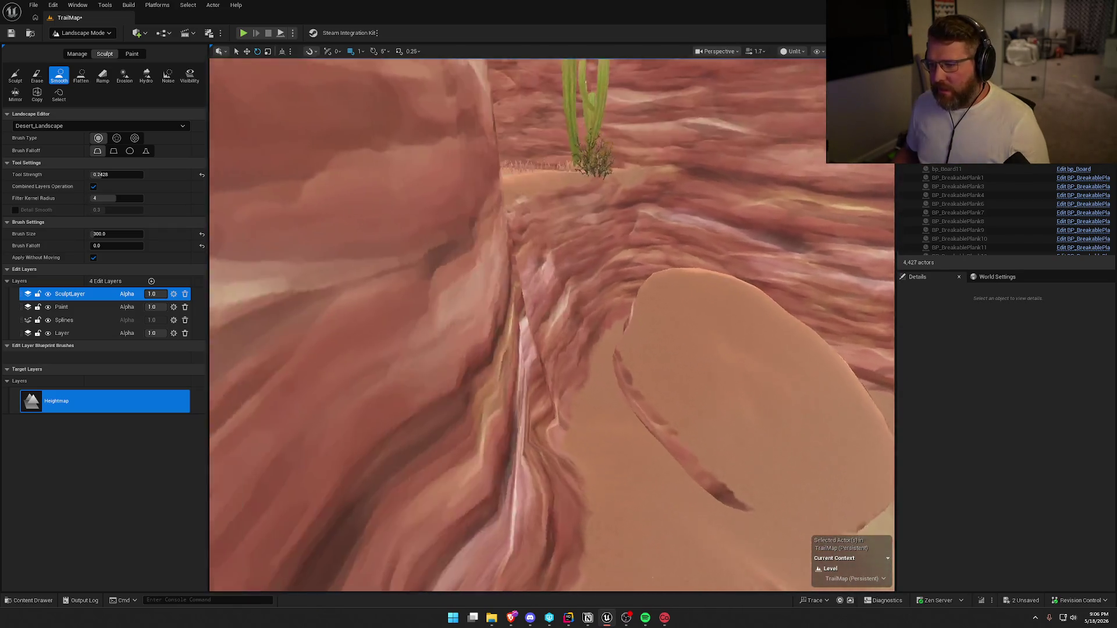
{"action": "key", "text": "e"}
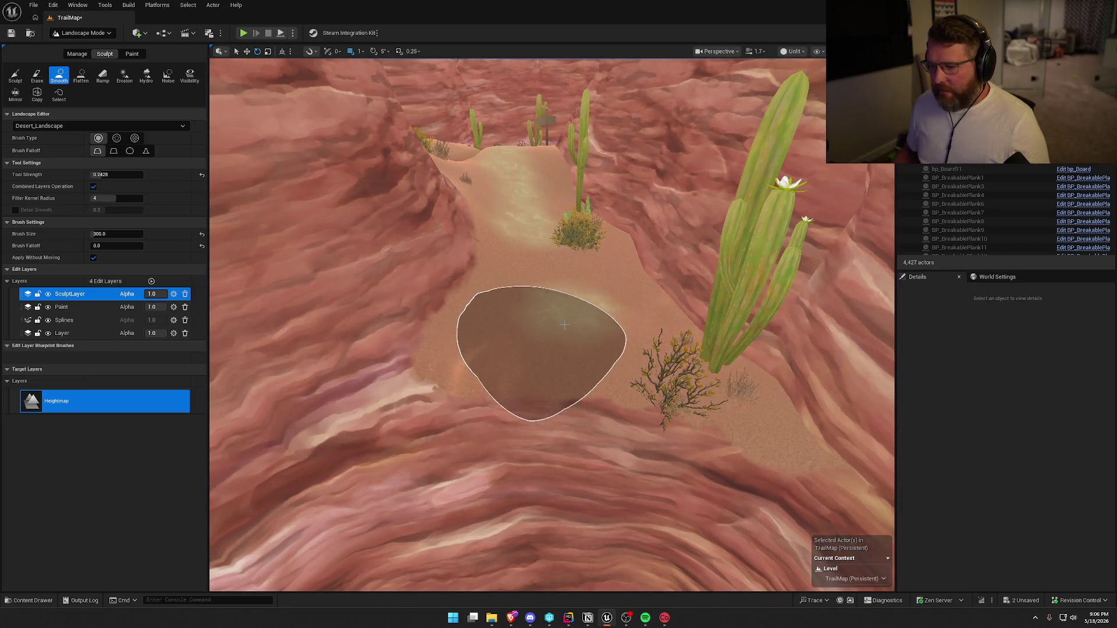
{"action": "mouse_move", "coordinate": [616, 351]}
{"action": "left_mouse_down"}
{"action": "mouse_move", "coordinate": [559, 290]}
{"action": "mouse_move", "coordinate": [502, 328]}
{"action": "left_mouse_up"}
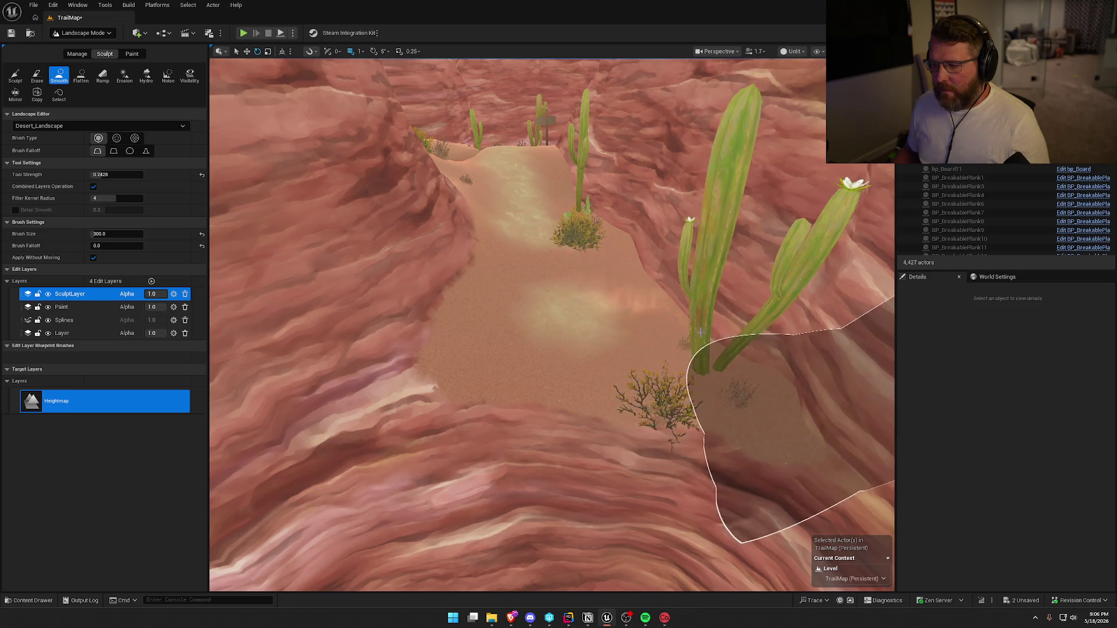
{"action": "key", "text": "q"}
{"action": "key", "text": "w"}
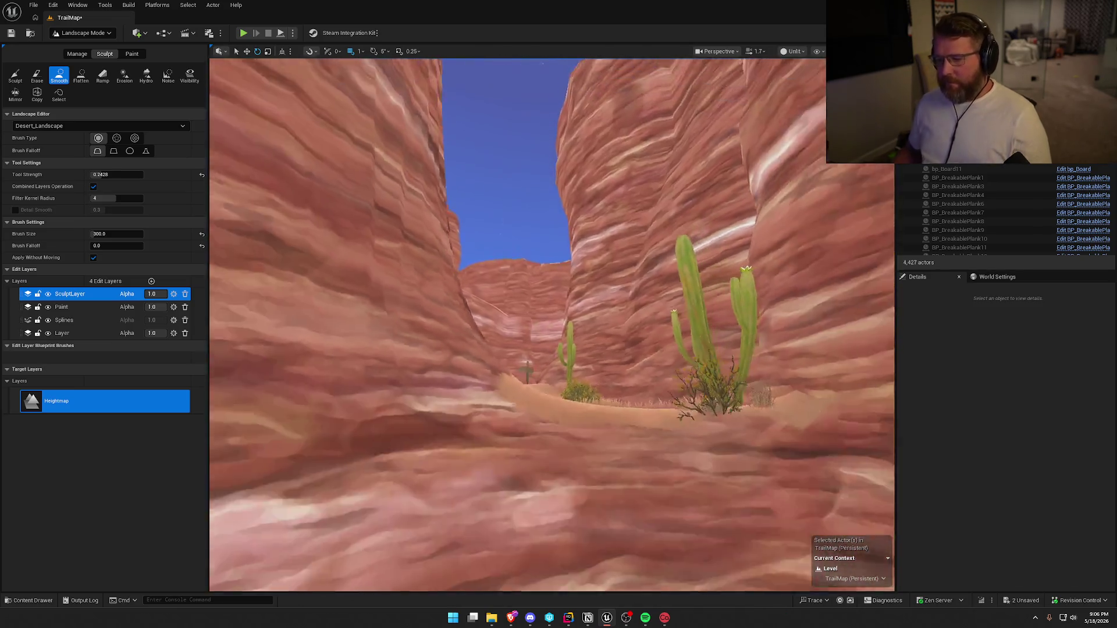
{"action": "key", "text": "a"}
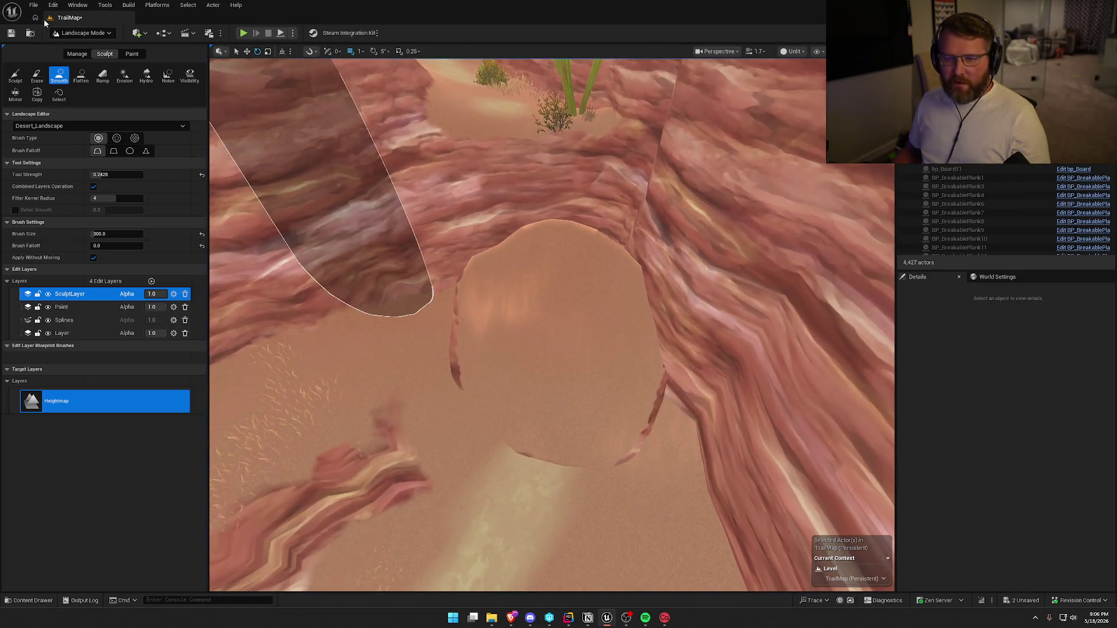
{"action": "left_click", "coordinate": [82, 47]}
- Scale cliff rock SM_RockDesert_CliffC104 wider, to about 0.49
{"action": "left_click", "coordinate": [512, 407]}
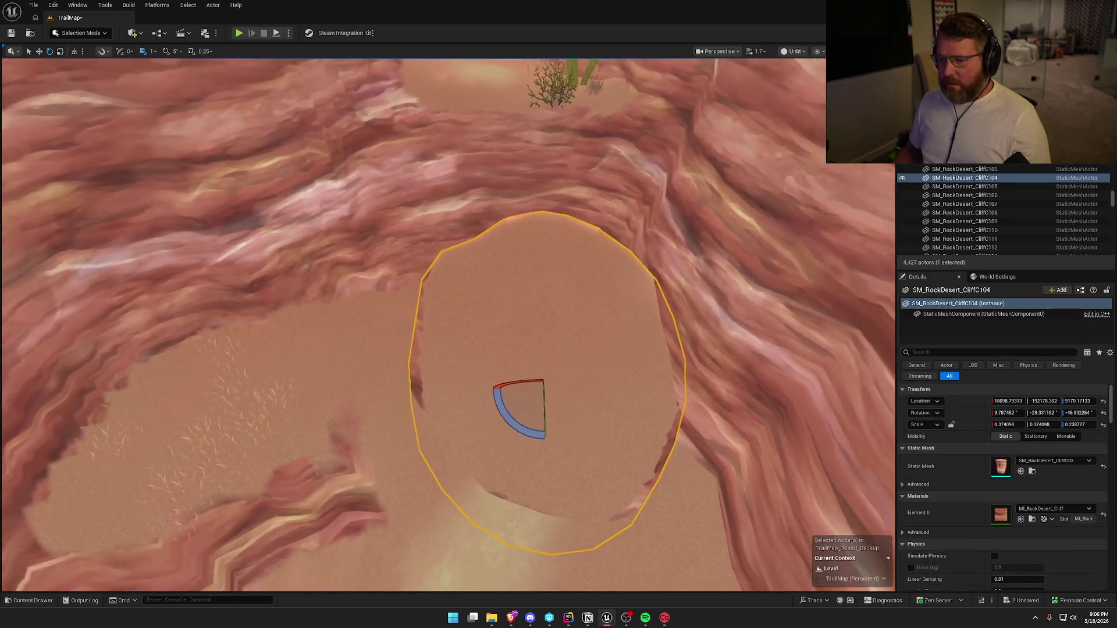
{"action": "left_click_drag", "start_coordinate": [522, 397], "coordinate": [538, 389]}
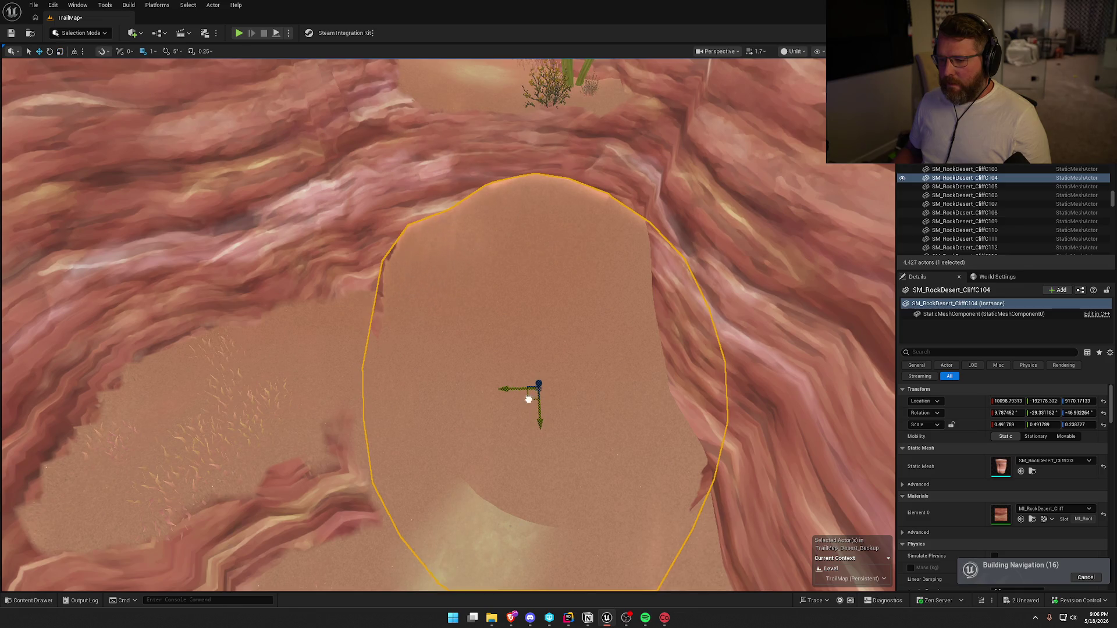
{"action": "left_click_drag", "start_coordinate": [500, 392], "coordinate": [529, 344]}
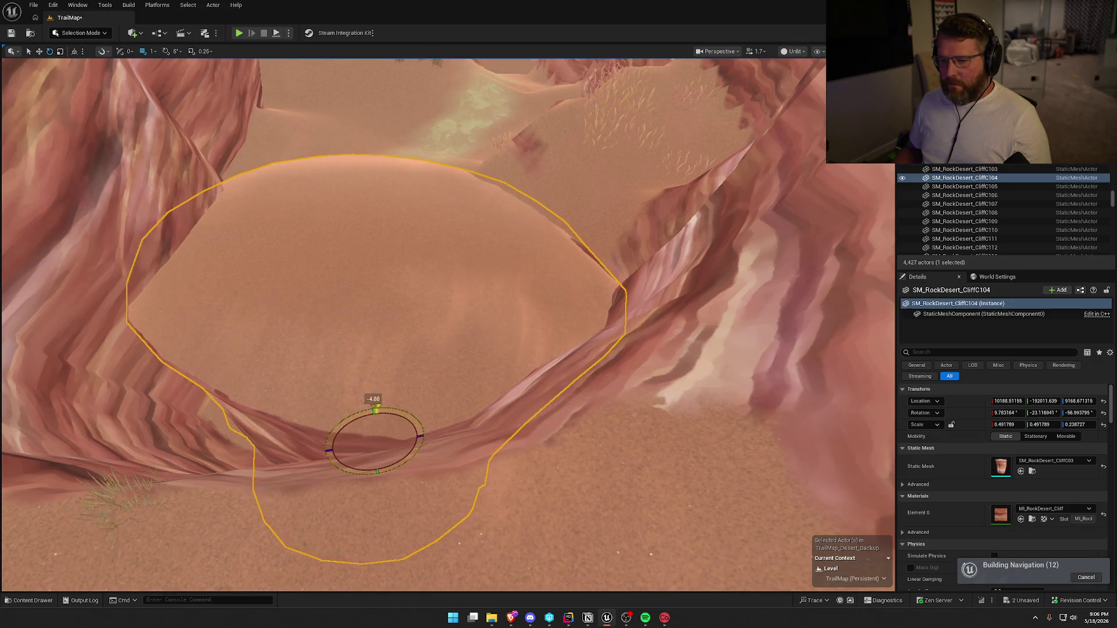
{"action": "mouse_move", "coordinate": [435, 418]}
{"action": "left_mouse_down"}
{"action": "mouse_move", "coordinate": [457, 410]}
{"action": "mouse_move", "coordinate": [460, 391]}
{"action": "mouse_move", "coordinate": [466, 406]}
{"action": "mouse_move", "coordinate": [462, 395]}
{"action": "mouse_move", "coordinate": [480, 398]}
{"action": "left_mouse_up"}
{"action": "key", "text": "Escape"}
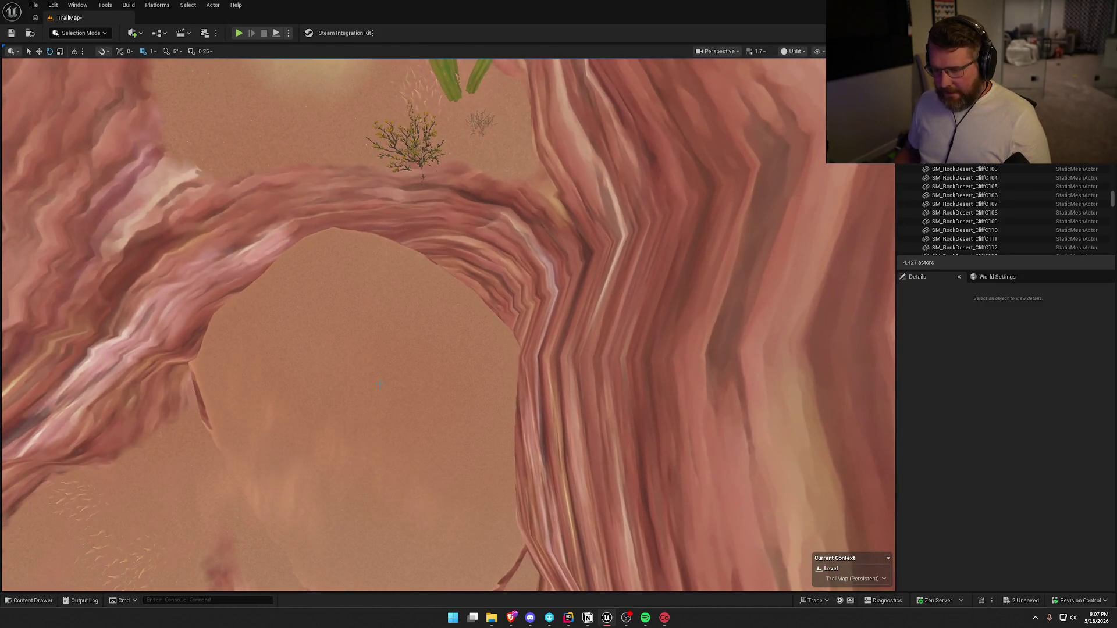
- Lower, shift and further tilt CliffC104 into the canyon floor, then deselect it
{"action": "left_click", "coordinate": [377, 372]}
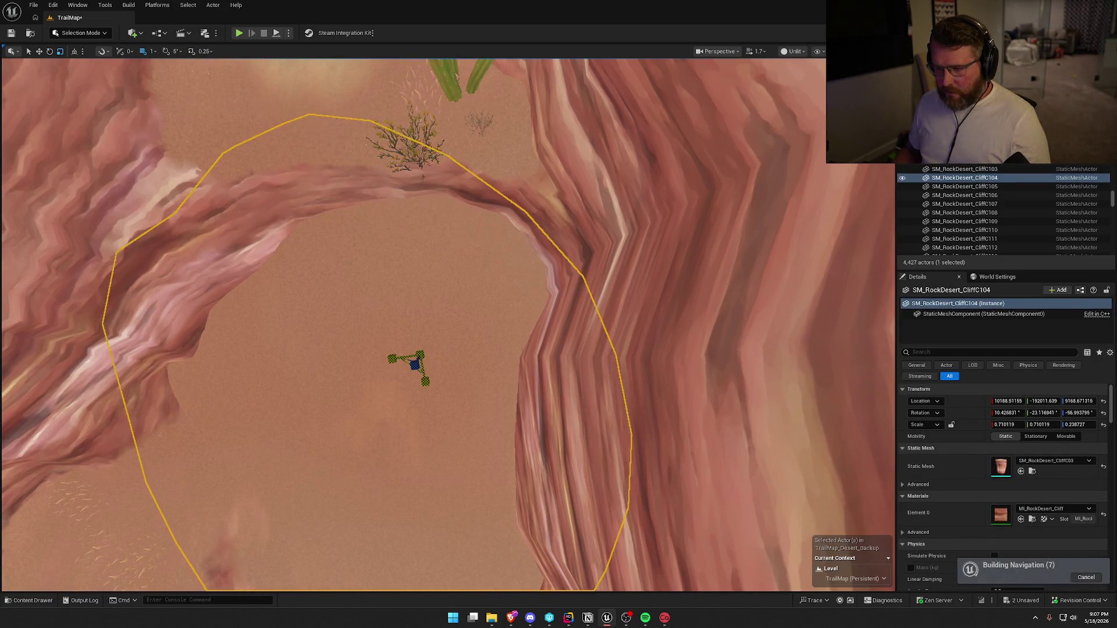
{"action": "left_click_drag", "start_coordinate": [462, 335], "coordinate": [489, 246]}
{"action": "left_click_drag", "start_coordinate": [510, 347], "coordinate": [517, 335]}
{"action": "key", "text": "e"}
{"action": "left_click_drag", "start_coordinate": [531, 398], "coordinate": [529, 404]}
{"action": "key", "text": "Escape"}
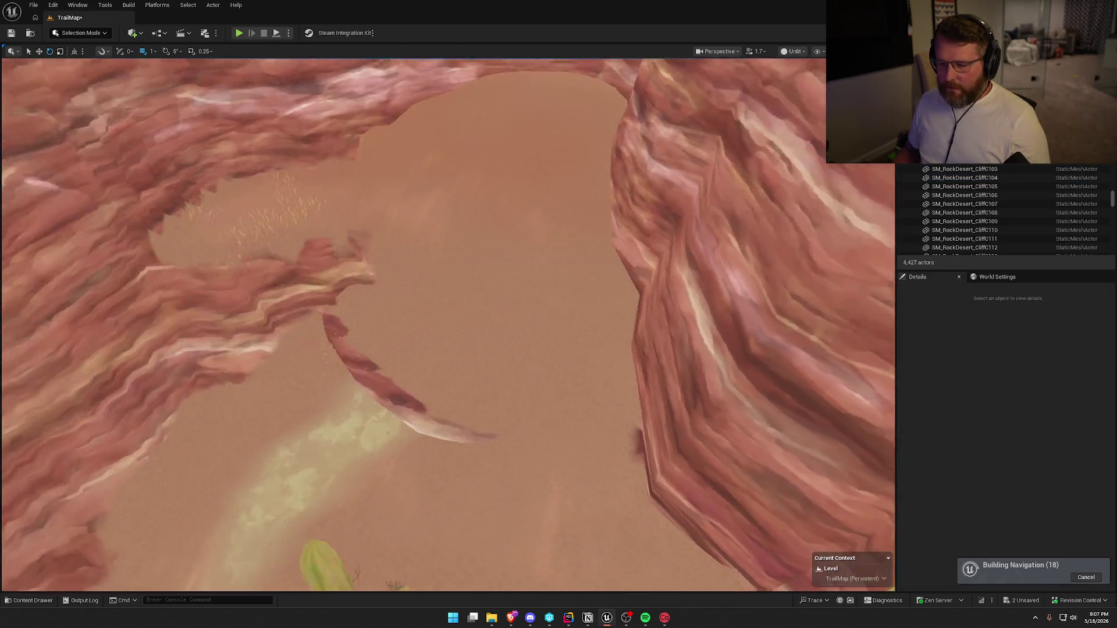
{"action": "key", "text": "d"}
{"action": "left_click", "coordinate": [67, 34]}
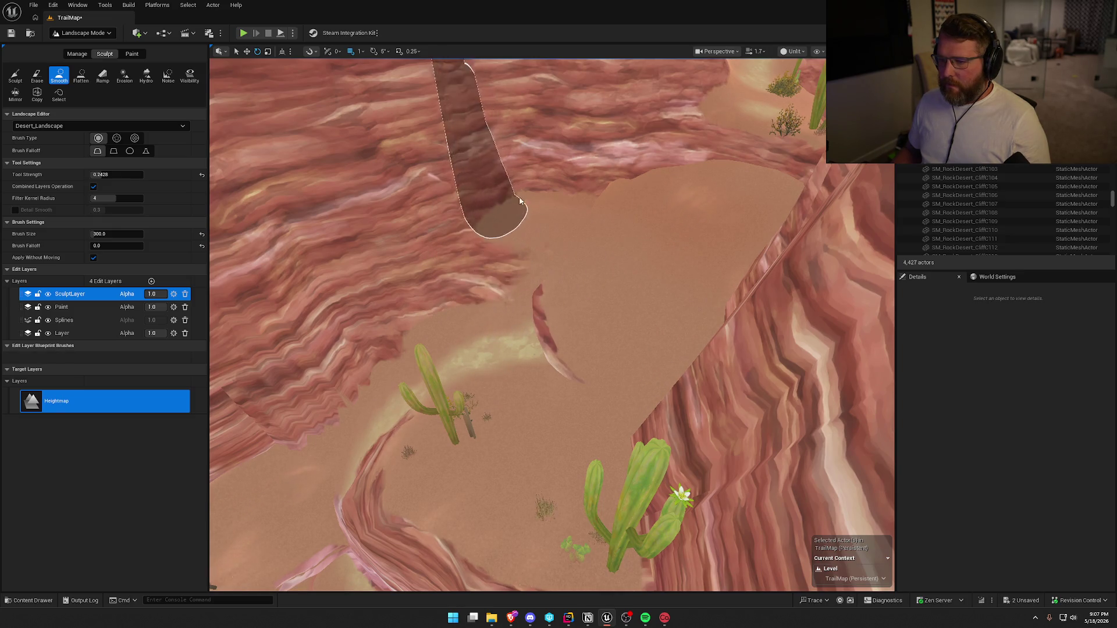
- Undo the last Smooth stroke with Ctrl+Z and fly down to face the rock pillar
{"action": "key", "text": "w"}
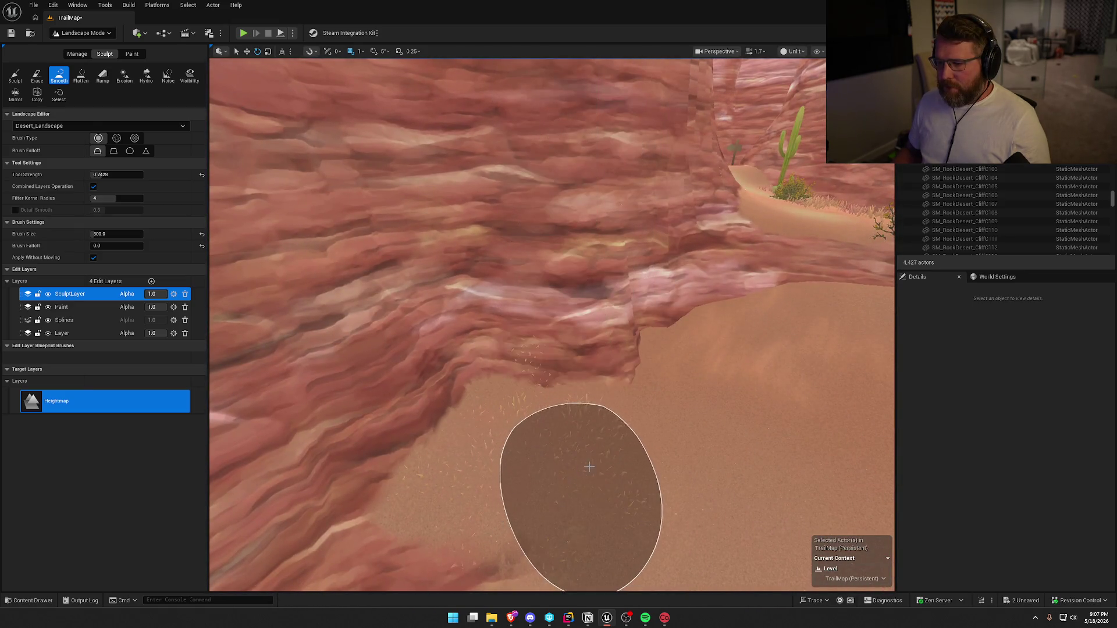
{"action": "mouse_move", "coordinate": [679, 316]}
{"action": "left_mouse_down"}
{"action": "mouse_move", "coordinate": [634, 326]}
{"action": "mouse_move", "coordinate": [631, 311]}
{"action": "mouse_move", "coordinate": [684, 430]}
{"action": "left_mouse_up"}
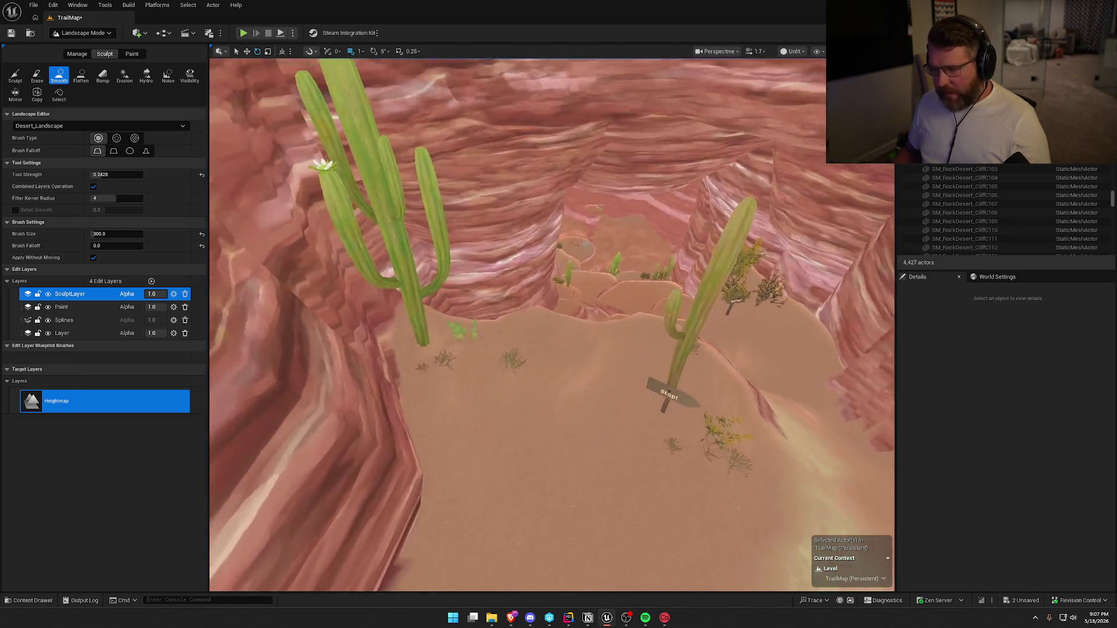
{"action": "left_click_drag", "start_coordinate": [631, 311], "coordinate": [631, 311]}
{"action": "left_click_drag", "start_coordinate": [493, 454], "coordinate": [492, 453]}
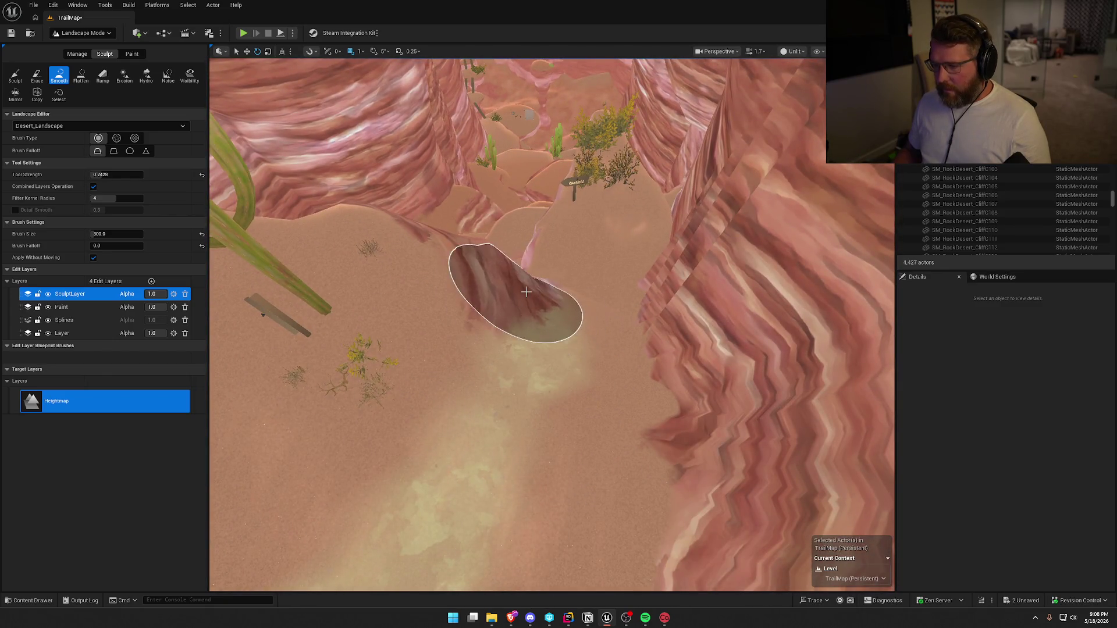
{"action": "left_click_drag", "start_coordinate": [602, 357], "coordinate": [602, 357]}
{"action": "mouse_move", "coordinate": [614, 312]}
{"action": "left_mouse_down"}
{"action": "mouse_move", "coordinate": [501, 349]}
{"action": "mouse_move", "coordinate": [599, 401]}
{"action": "left_mouse_up"}
{"action": "left_click_drag", "start_coordinate": [553, 334], "coordinate": [553, 333]}
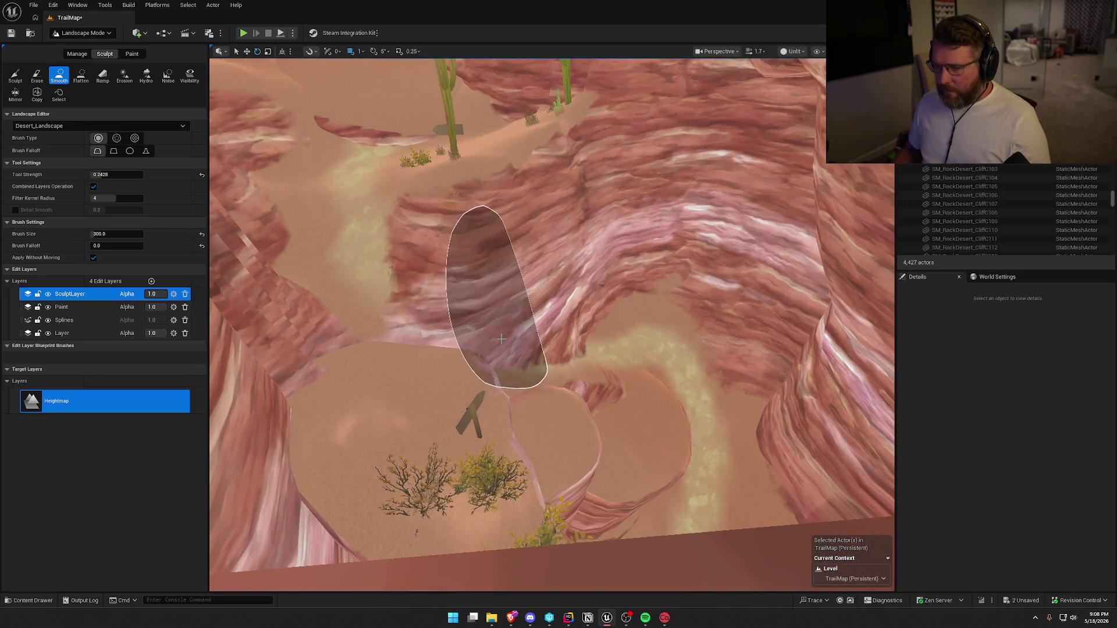
{"action": "left_click_drag", "start_coordinate": [655, 317], "coordinate": [654, 316]}
{"action": "key", "text": "ctrl+z"}
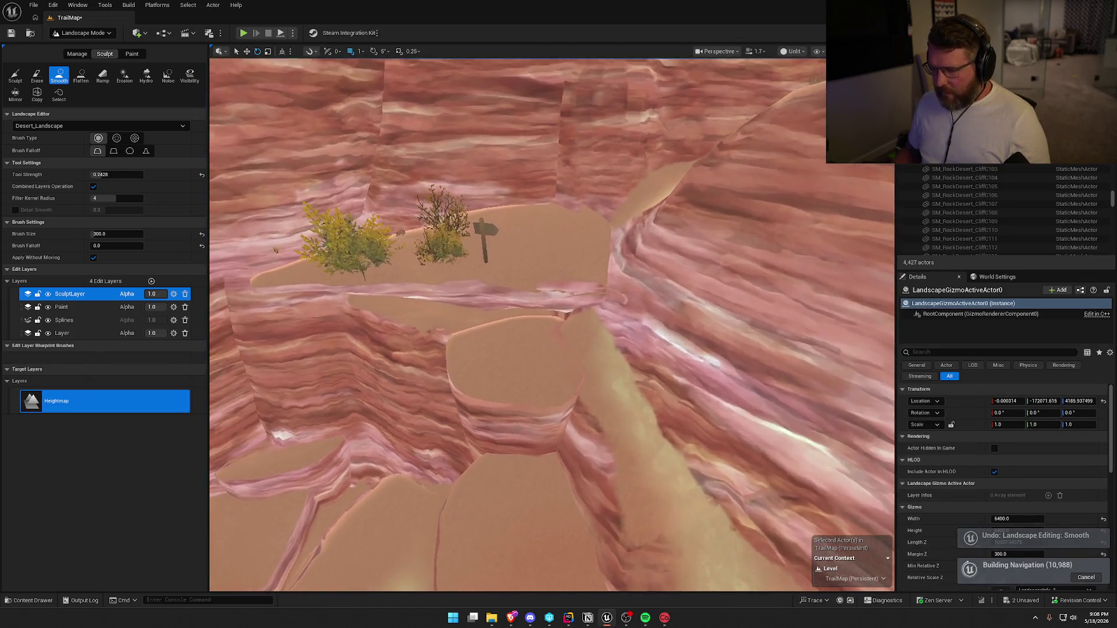
{"action": "left_click_drag", "start_coordinate": [654, 317], "coordinate": [655, 317]}
{"action": "left_click_drag", "start_coordinate": [506, 356], "coordinate": [506, 355]}
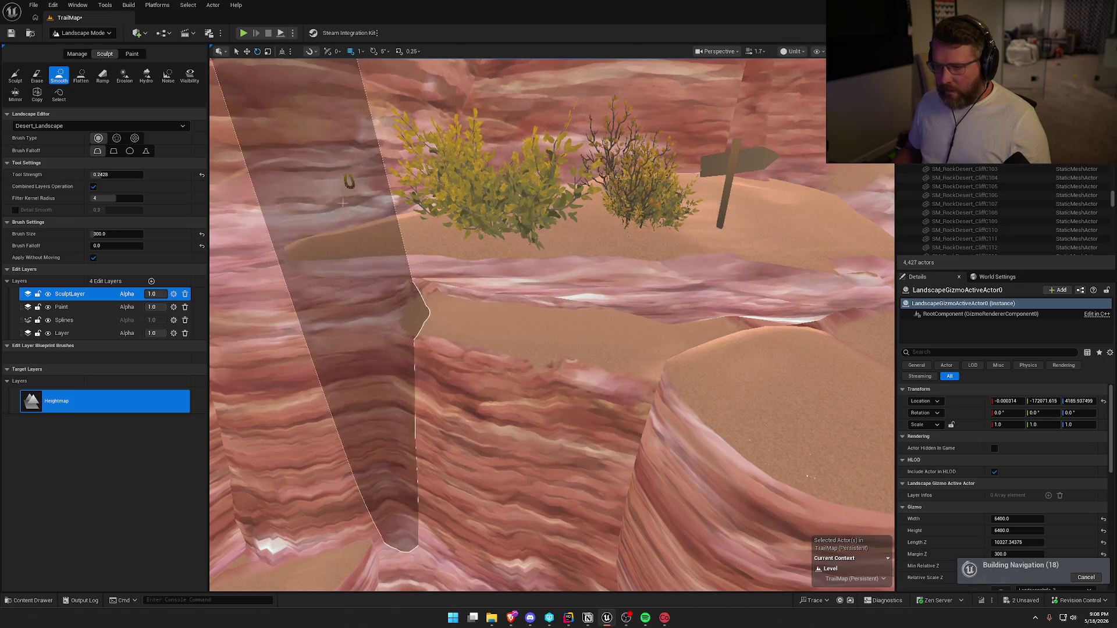
{"action": "left_click_drag", "start_coordinate": [559, 337], "coordinate": [501, 143]}
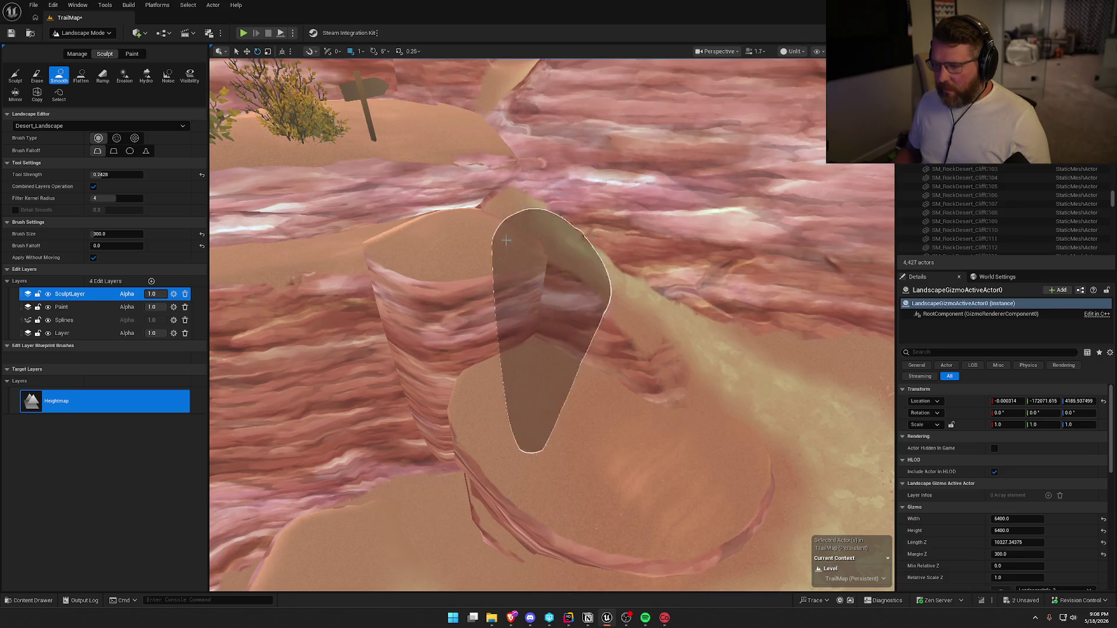